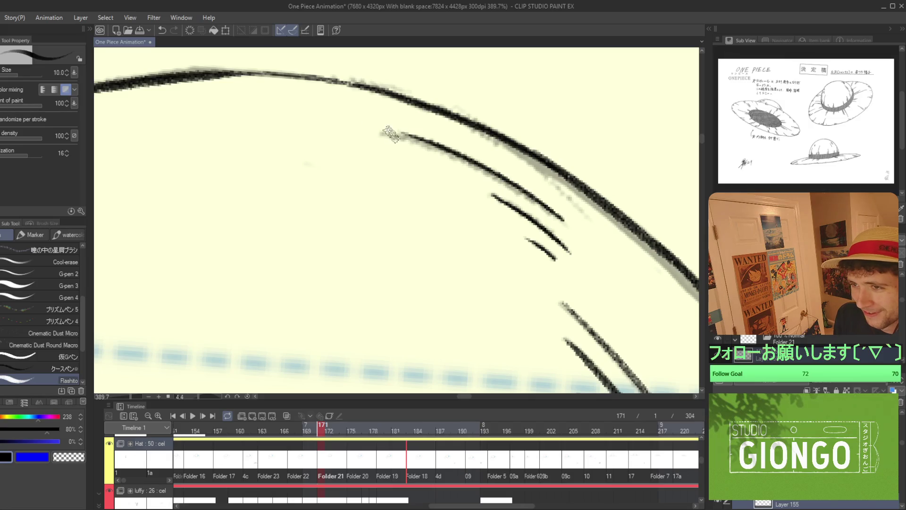
# Ink a long stroke along the straw hat's crown curve, redrawing it once after undoing.
pyautogui.moveTo(382, 134); pyautogui.dragTo(574, 231)
pyautogui.scroll(-5, 594, 248)
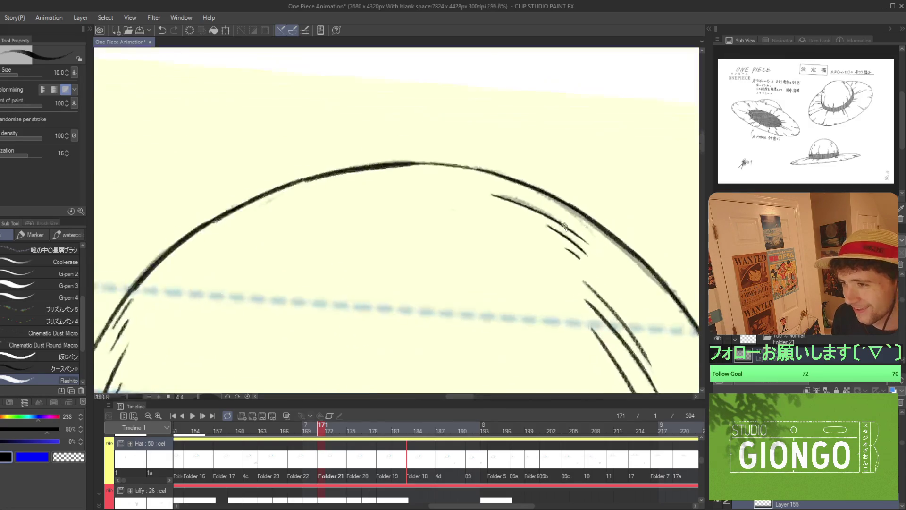
pyautogui.scroll(5, 594, 248)
pyautogui.hotkey('ctrl', 'z')
pyautogui.moveTo(454, 183); pyautogui.dragTo(622, 264)
pyautogui.scroll(-8, 644, 286)
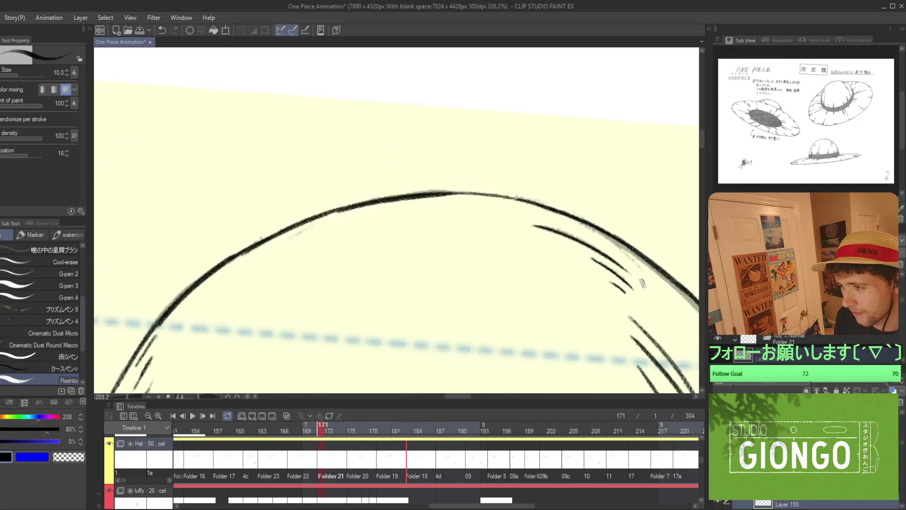
pyautogui.scroll(4, 488, 278)
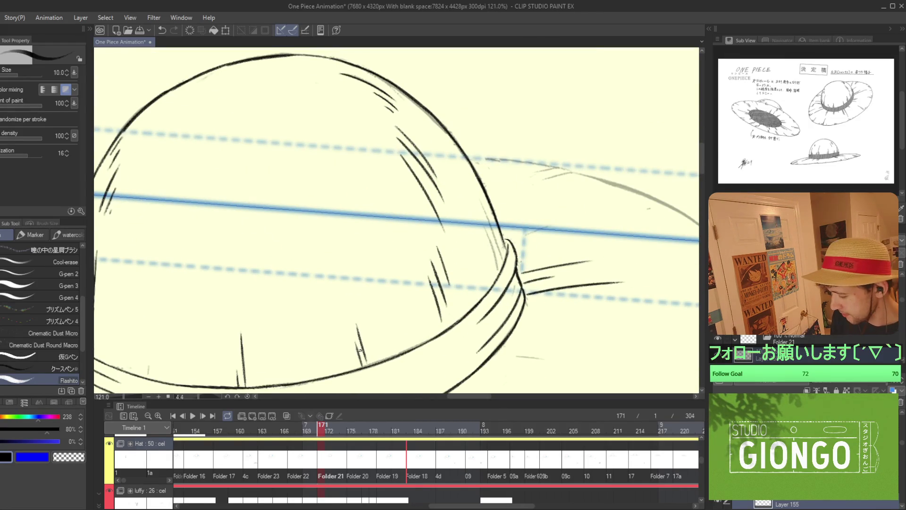
pyautogui.scroll(5, 400, 264)
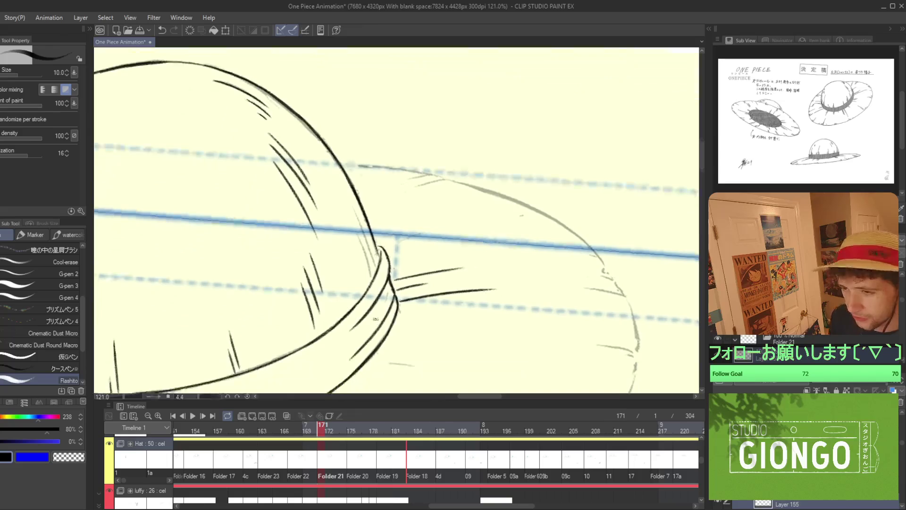
pyautogui.scroll(3, 401, 264)
# Ink two strokes along the brim's left edge and save the animation file.
pyautogui.moveTo(377, 221)
pyautogui.mouseDown()
pyautogui.moveTo(401, 327)
pyautogui.moveTo(362, 209)
pyautogui.mouseUp()
pyautogui.hotkey('ctrl', 'z')
pyautogui.hotkey('ctrl', 'z')
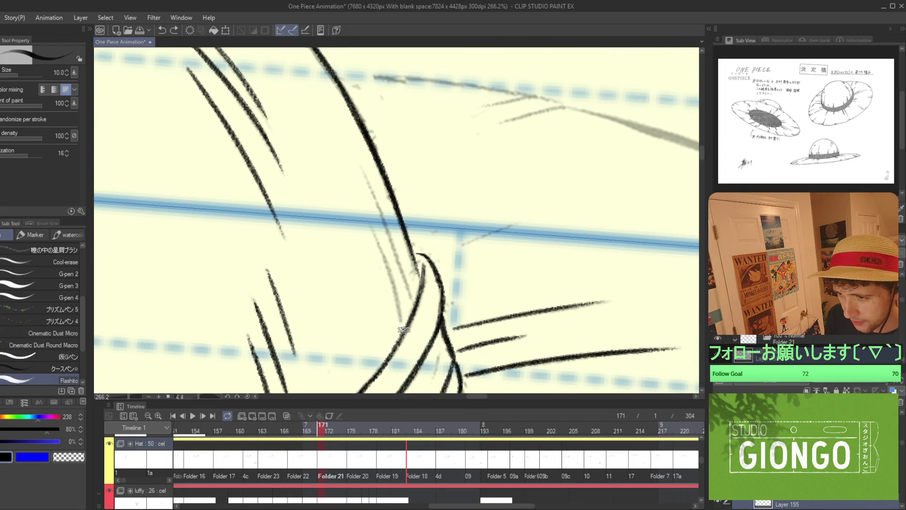
pyautogui.moveTo(401, 330); pyautogui.dragTo(363, 216)
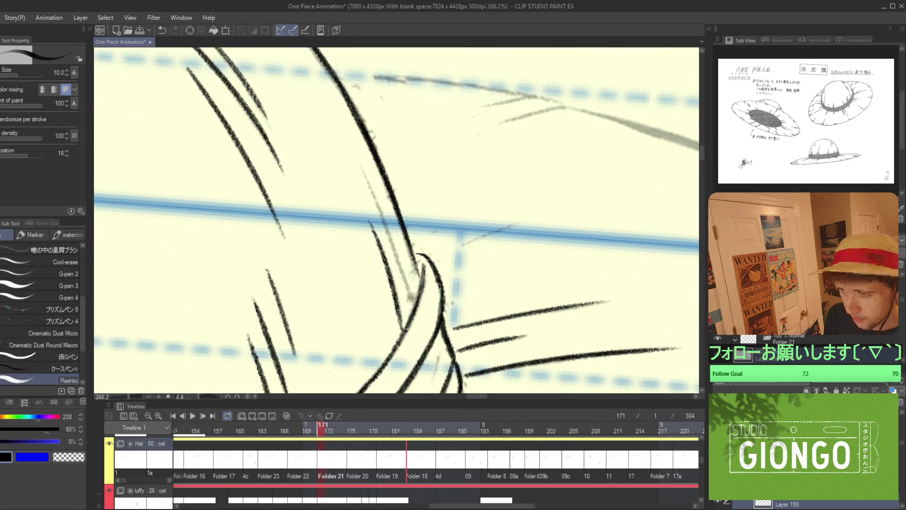
pyautogui.moveTo(412, 302); pyautogui.dragTo(372, 178)
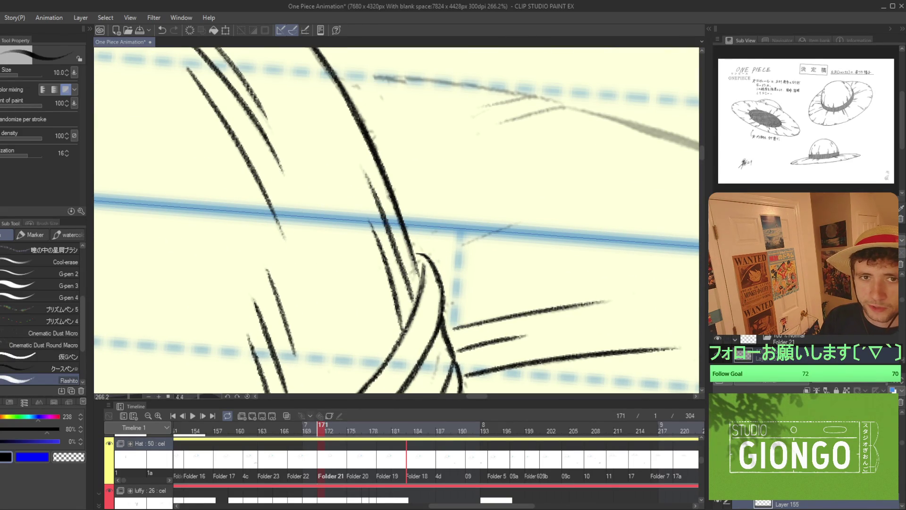
pyautogui.hotkey('ctrl', 's')
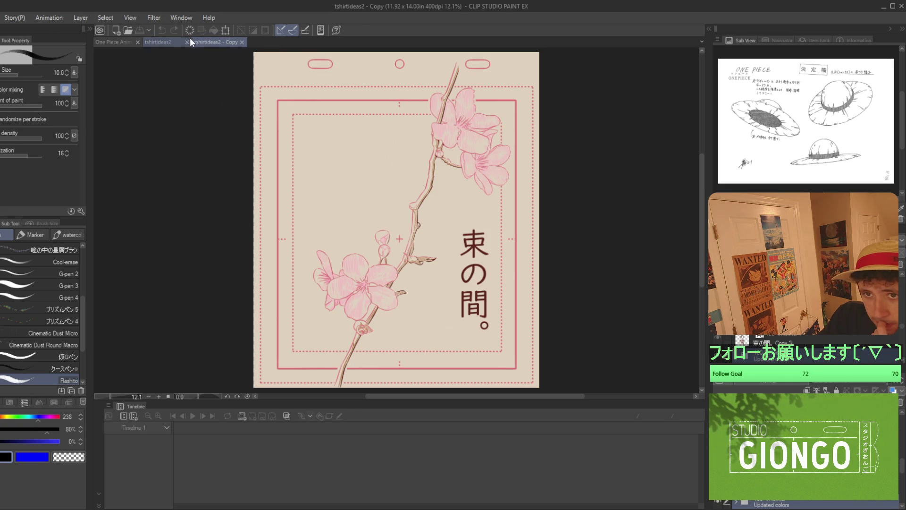
# Close the original tshirtideas2 document.
pyautogui.click(188, 42)
pyautogui.scroll(3, 374, 151)
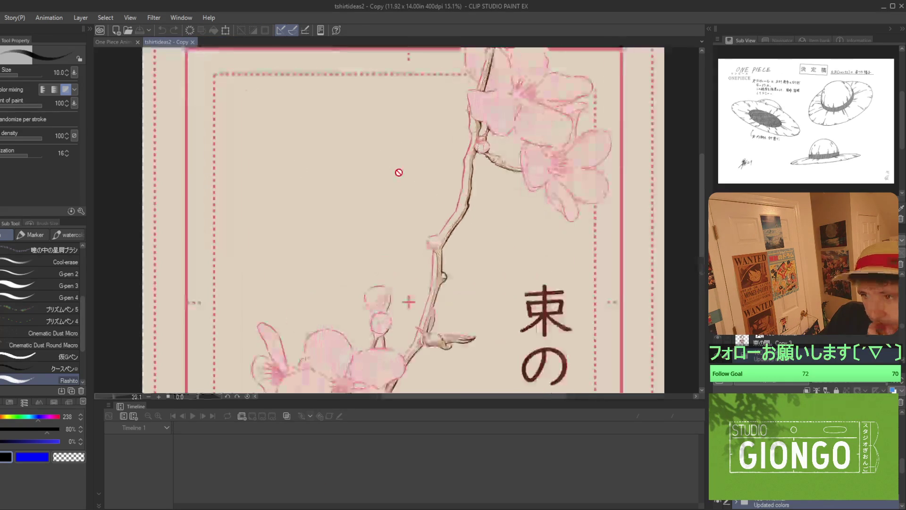
pyautogui.scroll(-3, 403, 220)
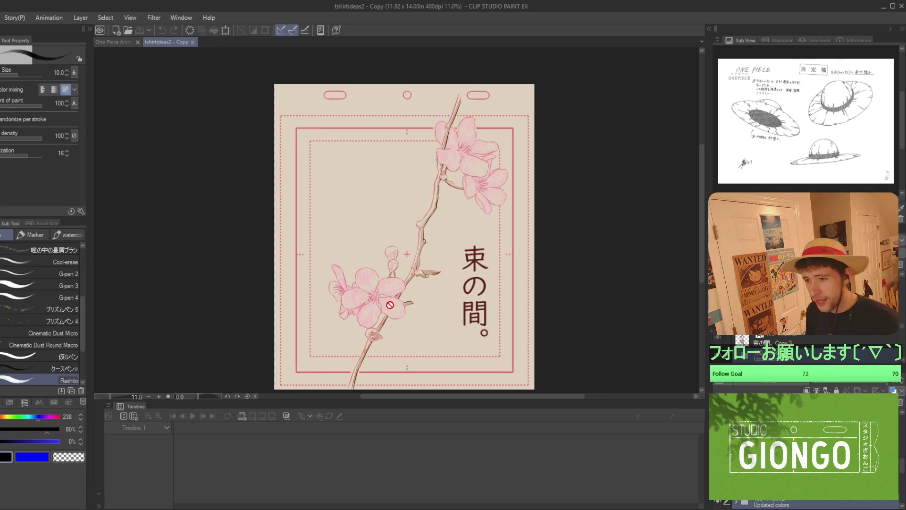
# Zoom around the tshirtideas2 copy to inspect it, then return to One Piece Animation.
pyautogui.scroll(2, 406, 274)
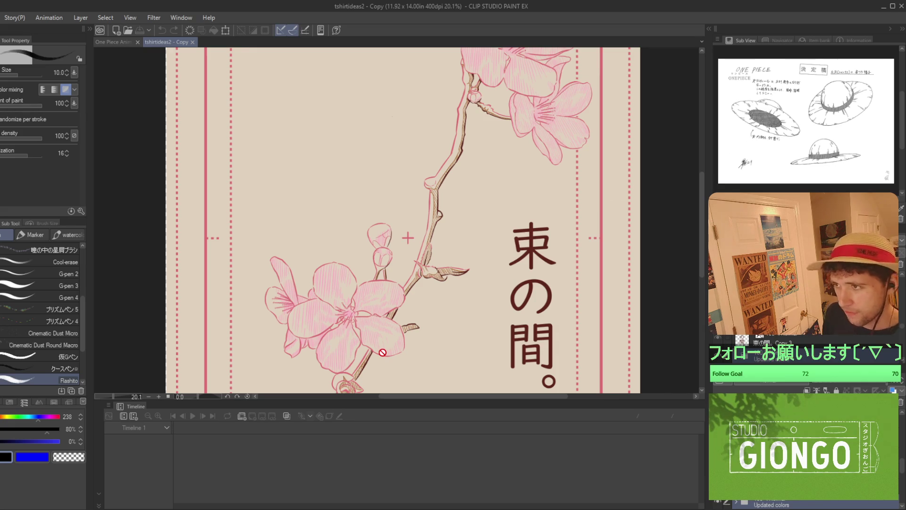
pyautogui.scroll(-2, 441, 222)
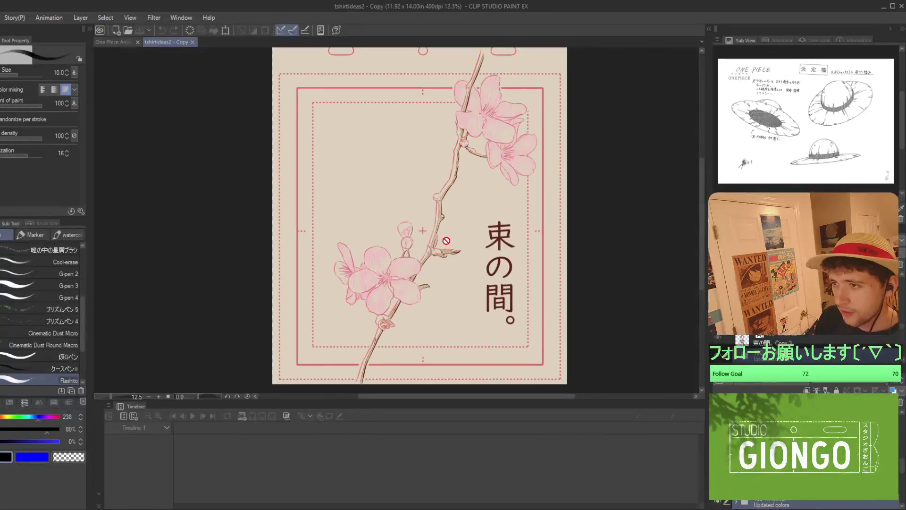
pyautogui.scroll(5, 437, 245)
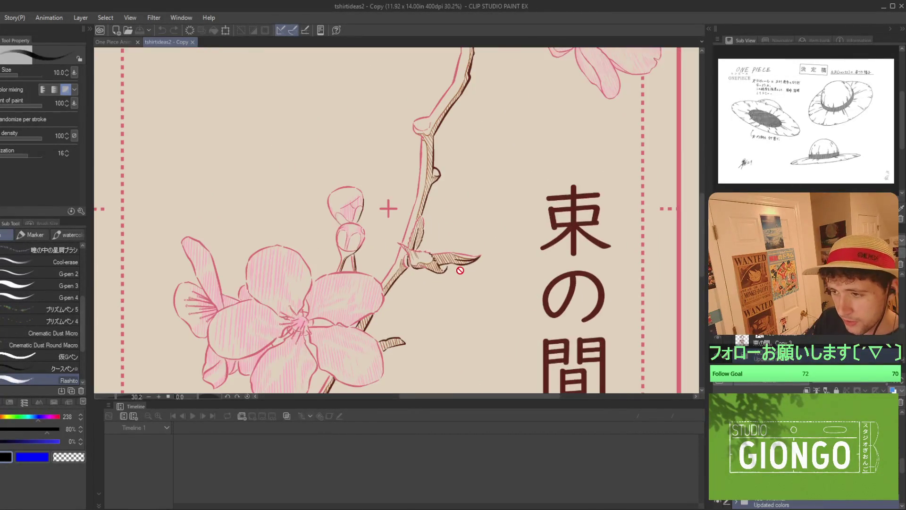
pyautogui.scroll(2, 409, 251)
pyautogui.scroll(2, 472, 106)
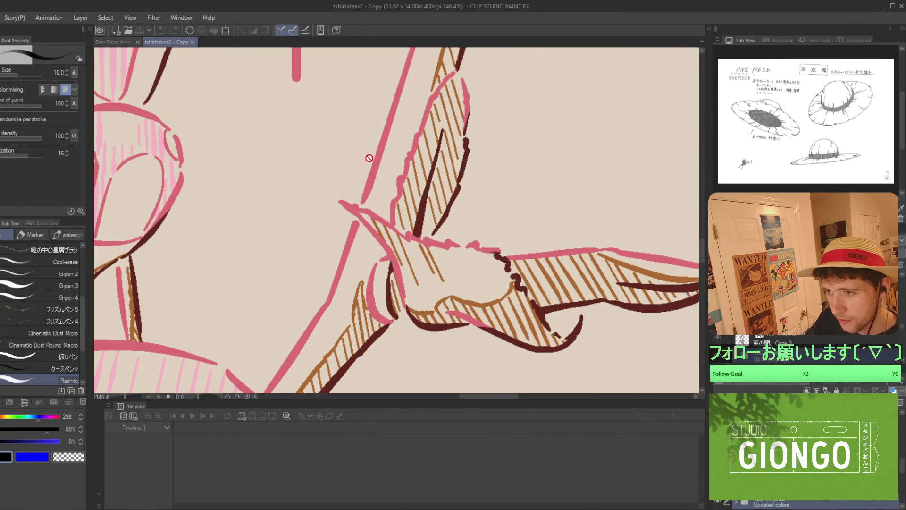
pyautogui.scroll(3, 275, 205)
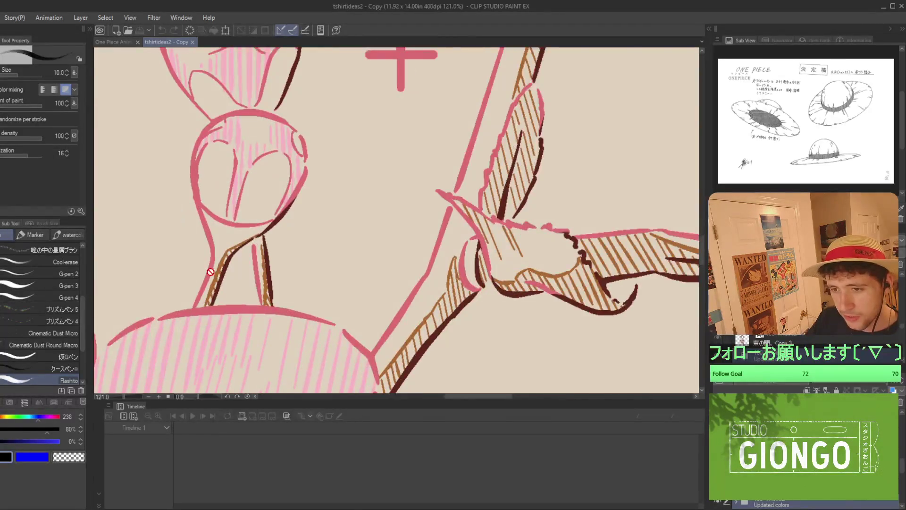
pyautogui.scroll(-10, 217, 288)
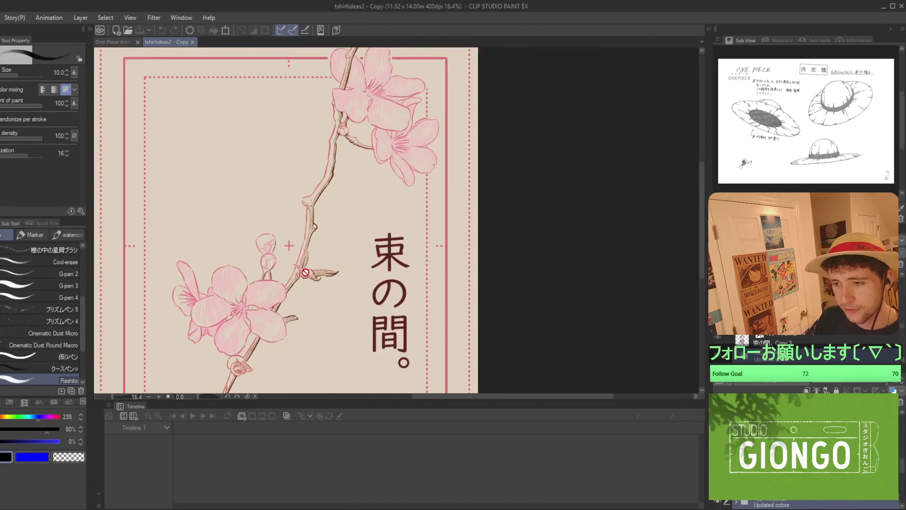
pyautogui.scroll(1, 290, 259)
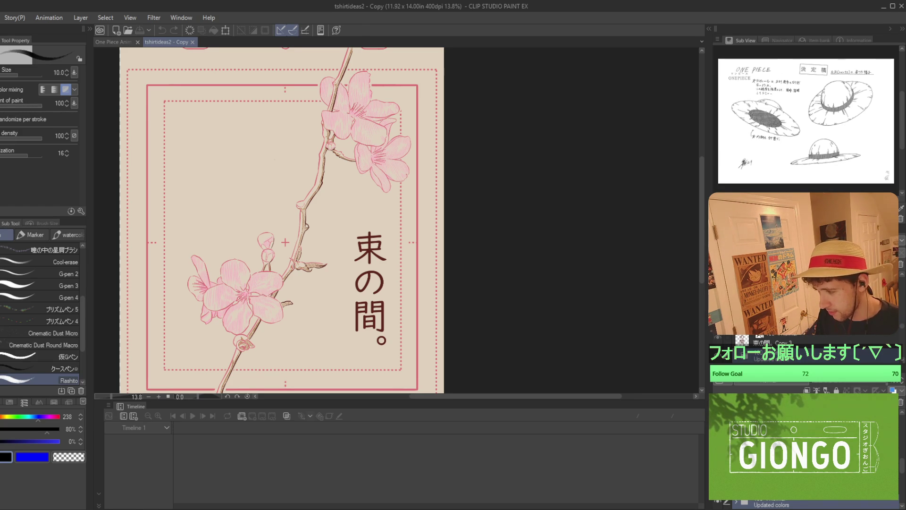
pyautogui.click(113, 43)
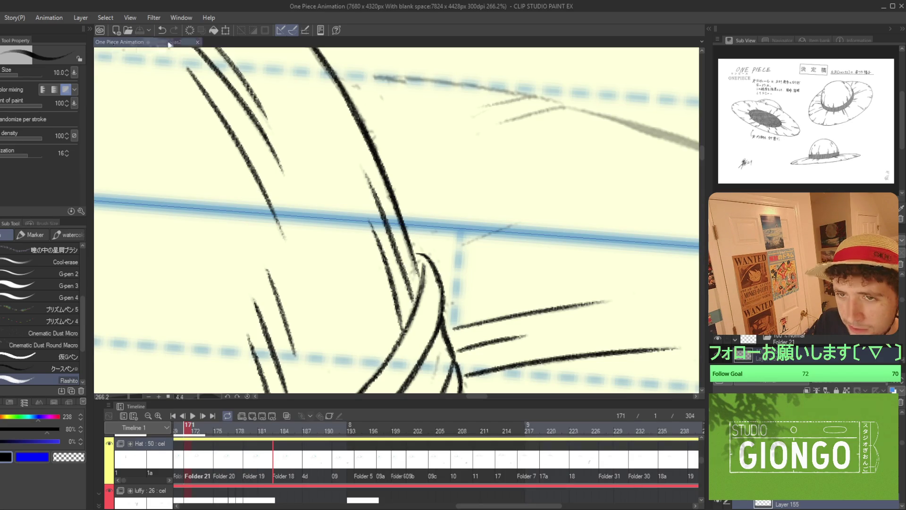
# Close the tshirtideas2 - Copy document and centre the straw hat drawing in view.
pyautogui.click(198, 42)
pyautogui.scroll(-5, 431, 186)
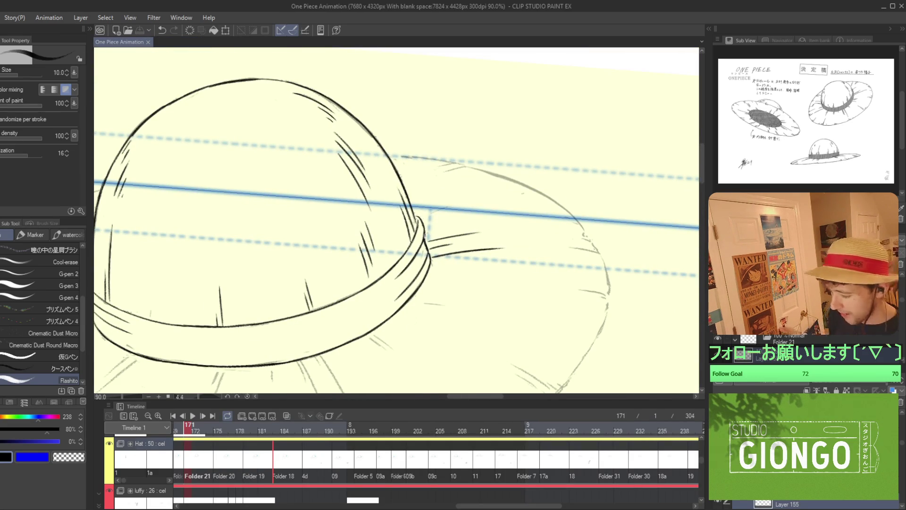
pyautogui.moveTo(478, 250)
pyautogui.mouseDown()
pyautogui.moveTo(614, 252)
pyautogui.moveTo(643, 232)
pyautogui.mouseUp()
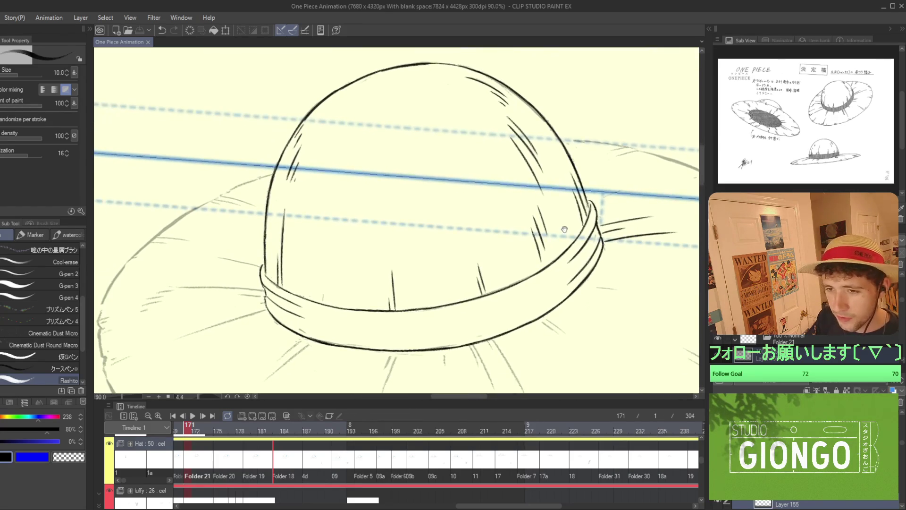
pyautogui.scroll(-5, 616, 204)
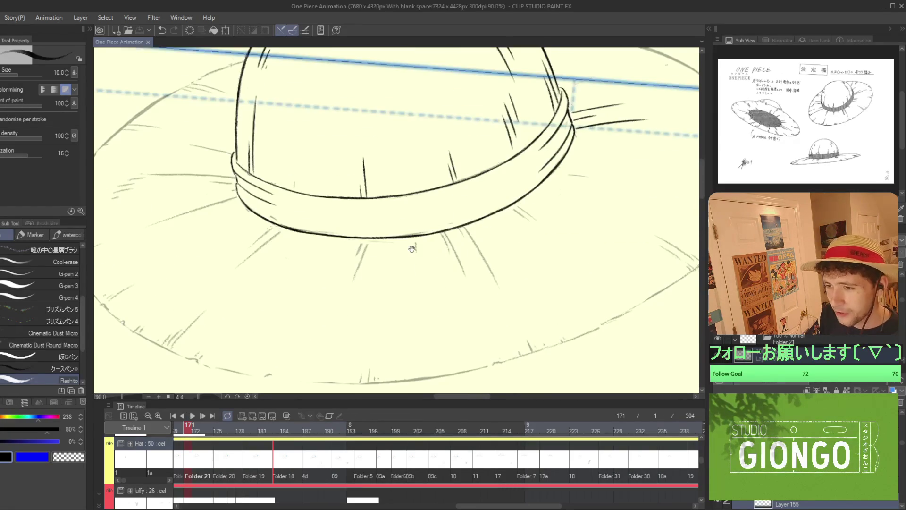
pyautogui.hscroll(-4, 521, 286)
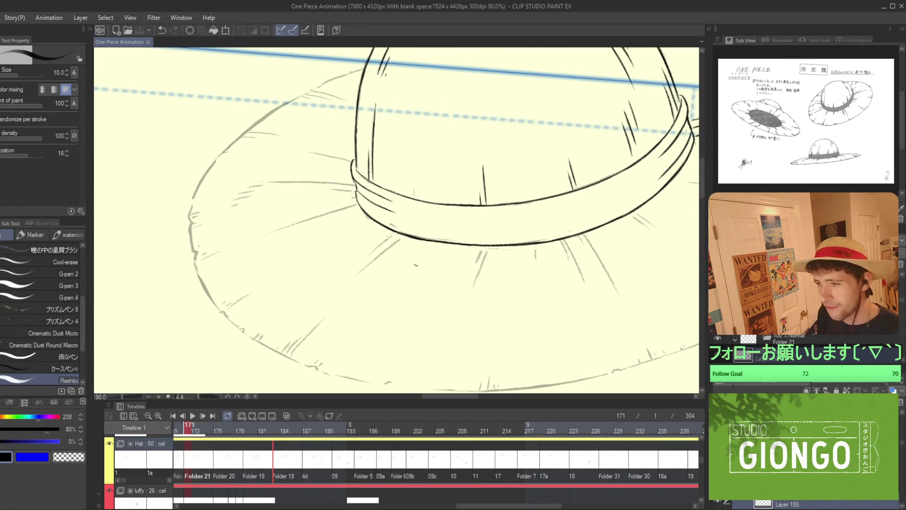
pyautogui.hscroll(5, 597, 253)
pyautogui.scroll(2, 526, 251)
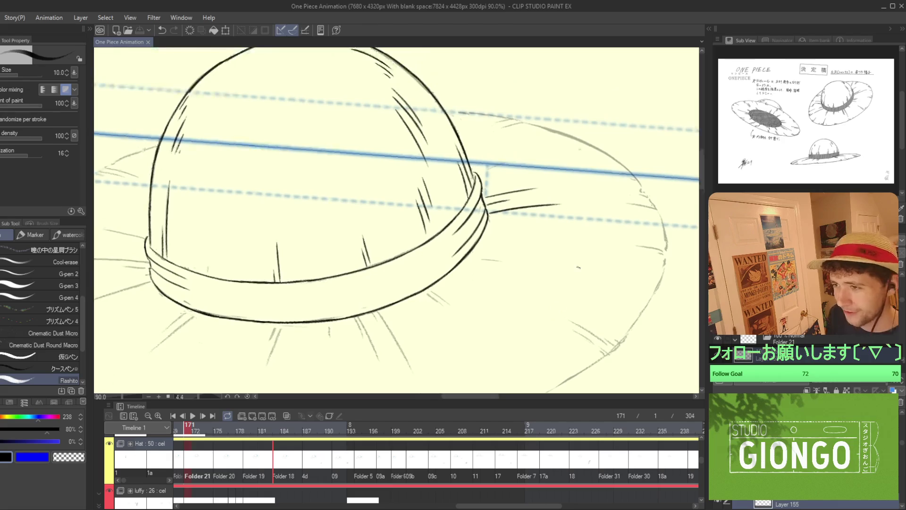
pyautogui.scroll(2, 578, 267)
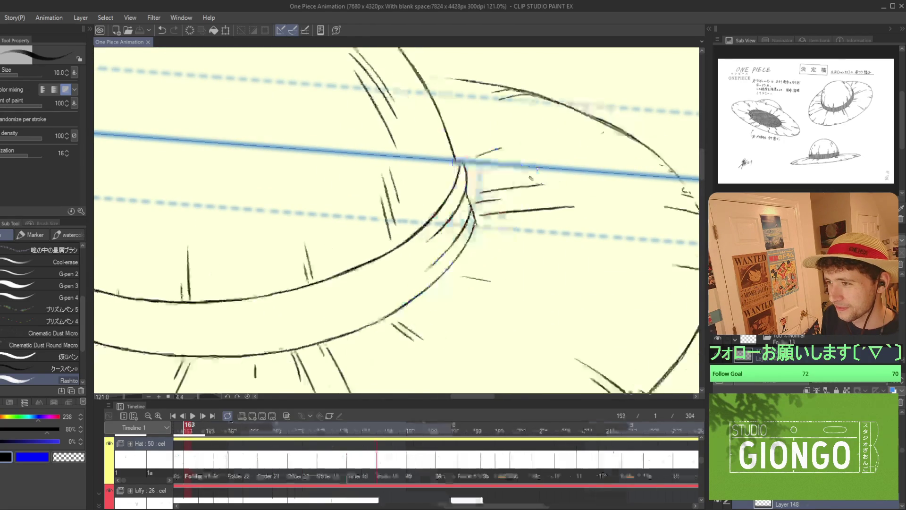
pyautogui.scroll(2, 486, 168)
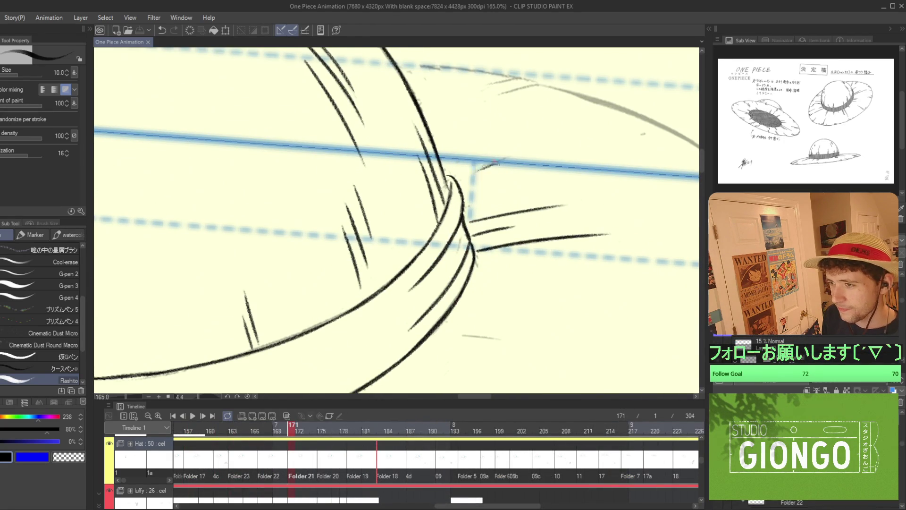
# Ink the brim edge along the dashed guide, retrying the long stroke twice.
pyautogui.moveTo(471, 173); pyautogui.dragTo(520, 152)
pyautogui.scroll(2, 515, 196)
pyautogui.hscroll(1, 515, 195)
pyautogui.scroll(3, 514, 195)
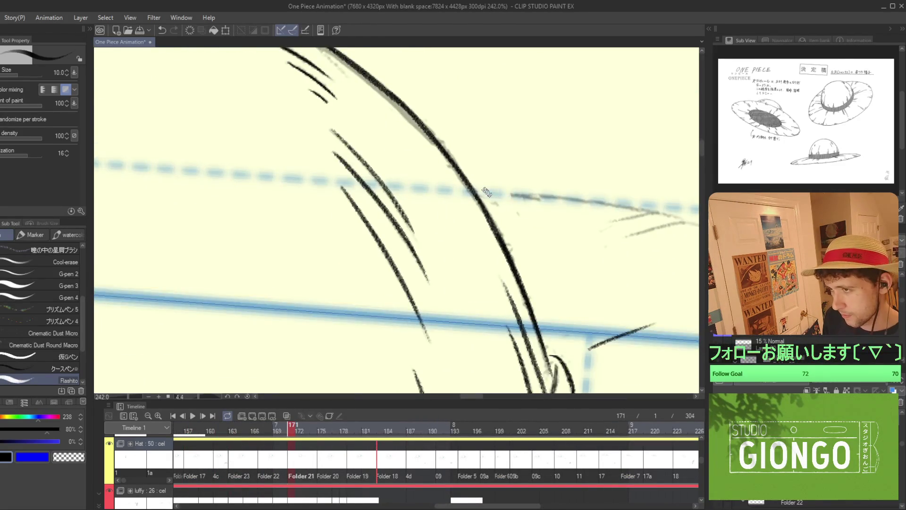
pyautogui.moveTo(479, 192); pyautogui.dragTo(585, 203)
pyautogui.hotkey('ctrl', 'z')
pyautogui.moveTo(477, 192); pyautogui.dragTo(632, 203)
pyautogui.hotkey('ctrl', 'z')
pyautogui.moveTo(482, 192); pyautogui.dragTo(666, 218)
pyautogui.scroll(-3, 604, 205)
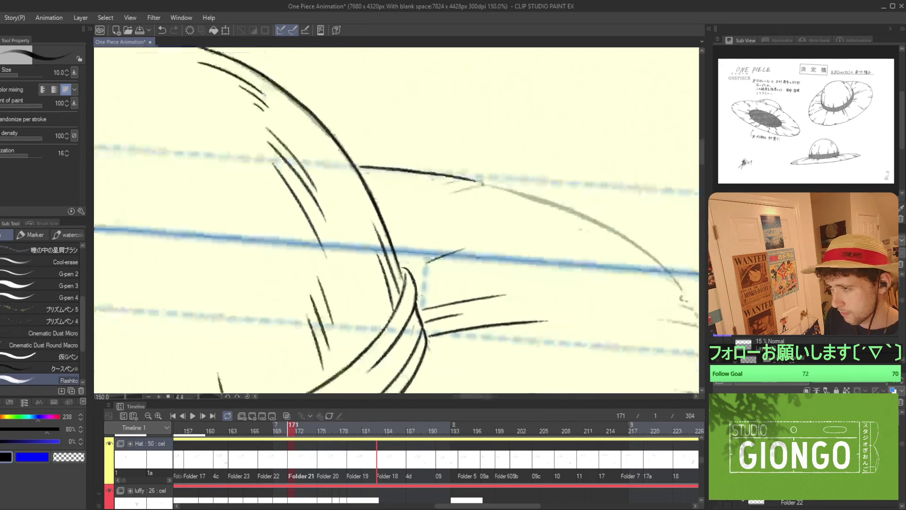
pyautogui.scroll(3, 492, 186)
# Rotate the canvas about 42 degrees and ink the line down the right-hand sketch curve.
pyautogui.moveTo(572, 261)
pyautogui.mouseDown()
pyautogui.moveTo(465, 294)
pyautogui.moveTo(469, 212)
pyautogui.mouseUp()
pyautogui.moveTo(426, 183); pyautogui.dragTo(469, 258)
pyautogui.hotkey('ctrl', 'z')
pyautogui.moveTo(430, 189); pyautogui.dragTo(494, 302)
pyautogui.hotkey('ctrl', 'z')
pyautogui.moveTo(448, 205)
pyautogui.mouseDown()
pyautogui.moveTo(491, 236)
pyautogui.moveTo(424, 170)
pyautogui.moveTo(411, 141)
pyautogui.moveTo(467, 253)
pyautogui.mouseUp()
pyautogui.moveTo(425, 186); pyautogui.dragTo(484, 286)
pyautogui.hotkey('ctrl', 'z')
pyautogui.moveTo(438, 201); pyautogui.dragTo(490, 292)
pyautogui.hotkey('ctrl', 'z')
pyautogui.moveTo(430, 195); pyautogui.dragTo(482, 285)
pyautogui.moveTo(442, 216); pyautogui.dragTo(488, 292)
pyautogui.hotkey('ctrl', 'z')
pyautogui.moveTo(444, 216); pyautogui.dragTo(488, 295)
# Extend the ink further down the curve, redoing strokes that overshoot.
pyautogui.moveTo(460, 234); pyautogui.dragTo(495, 303)
pyautogui.scroll(-5, 508, 286)
pyautogui.scroll(3, 508, 285)
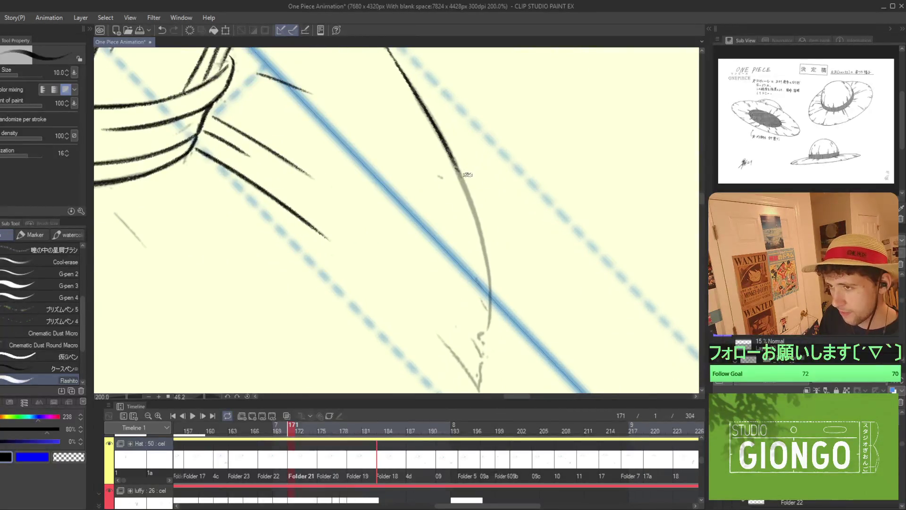
pyautogui.hotkey('ctrl', 'z')
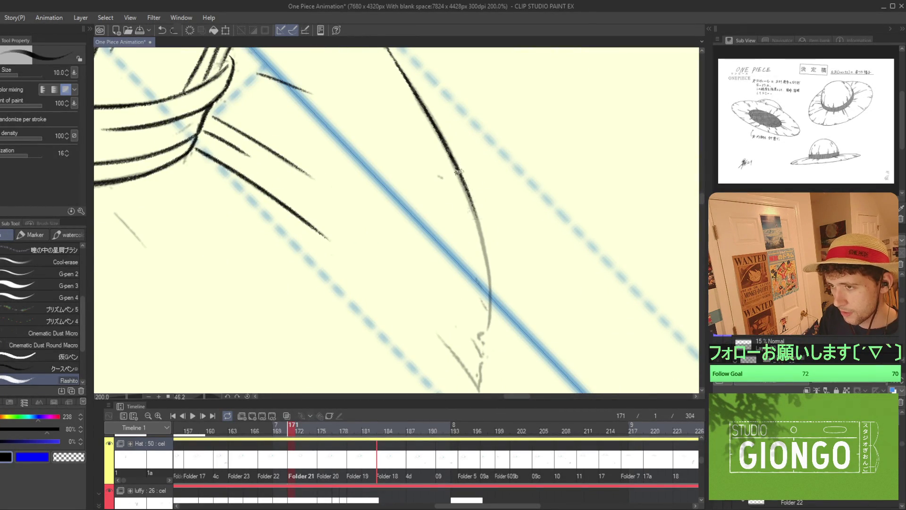
pyautogui.moveTo(455, 161); pyautogui.dragTo(474, 208)
pyautogui.hotkey('ctrl', 'z')
pyautogui.moveTo(454, 160); pyautogui.dragTo(472, 206)
pyautogui.moveTo(461, 174); pyautogui.dragTo(484, 238)
# Finish inking the curved hat line to its lower end with a clean stroke.
pyautogui.moveTo(472, 207)
pyautogui.mouseDown()
pyautogui.moveTo(492, 261)
pyautogui.moveTo(477, 148)
pyautogui.moveTo(486, 203)
pyautogui.mouseUp()
pyautogui.hotkey('ctrl', 'z')
pyautogui.moveTo(469, 135); pyautogui.dragTo(487, 207)
pyautogui.hotkey('ctrl', 'z')
pyautogui.moveTo(477, 142); pyautogui.dragTo(486, 210)
pyautogui.hotkey('ctrl', 'z')
pyautogui.moveTo(474, 140); pyautogui.dragTo(485, 211)
pyautogui.moveTo(471, 140); pyautogui.dragTo(481, 249)
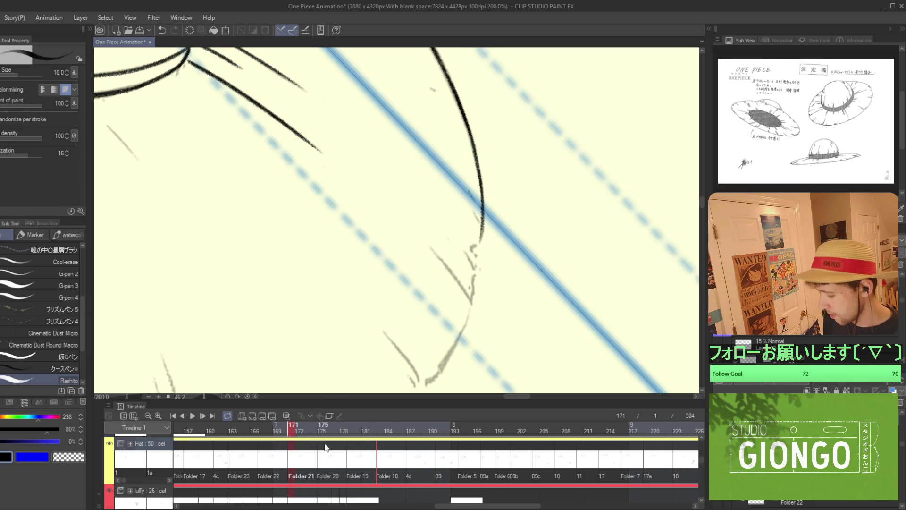
pyautogui.moveTo(582, 236); pyautogui.dragTo(451, 162)
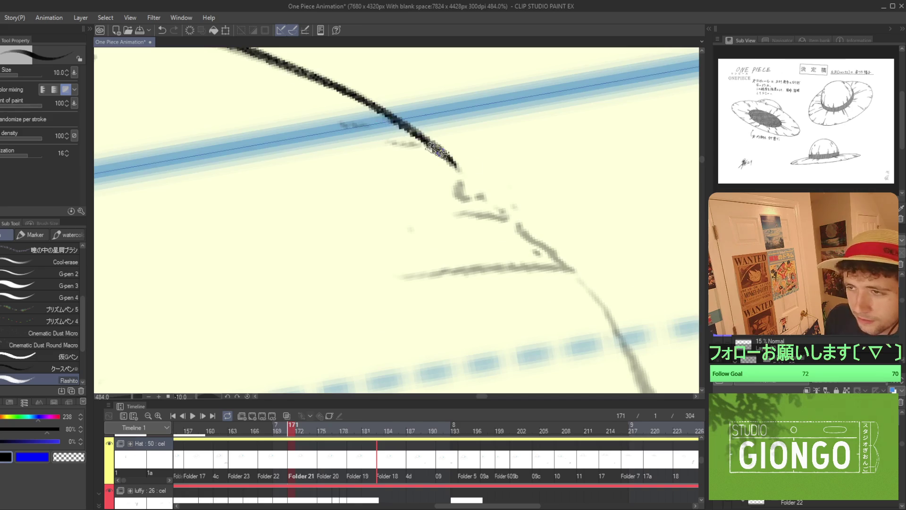
# Ink the hat outline down-left over the grey sketch, redoing uneven strokes until one sits cleanly.
pyautogui.scroll(-5, 467, 189)
pyautogui.scroll(4, 480, 213)
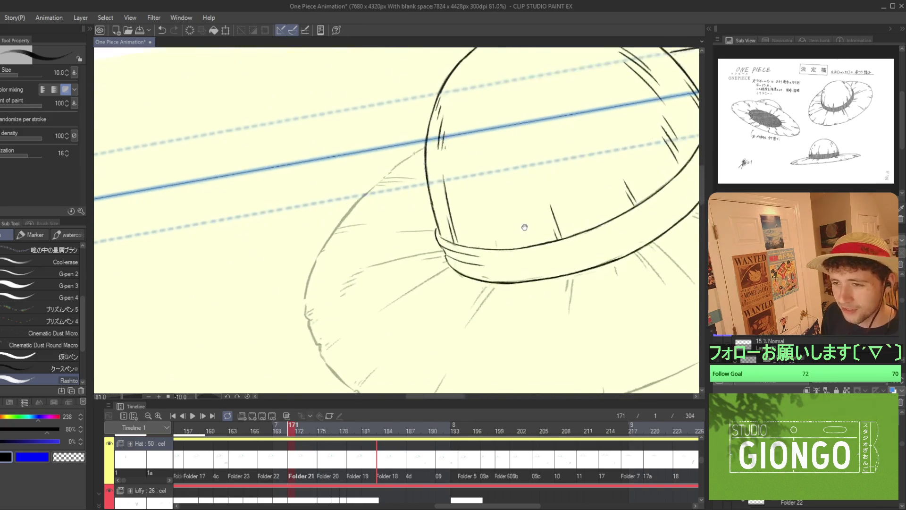
pyautogui.scroll(2, 472, 194)
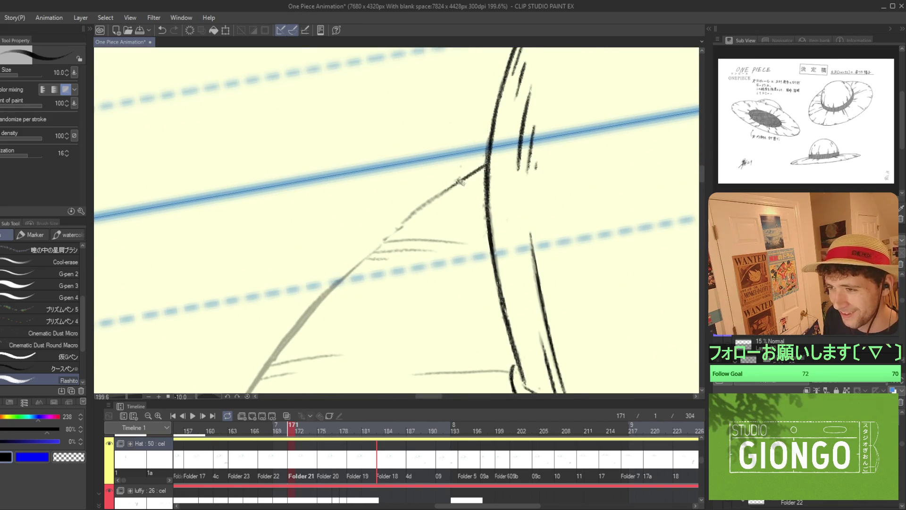
pyautogui.scroll(2, 482, 172)
pyautogui.moveTo(491, 160); pyautogui.dragTo(441, 191)
pyautogui.hotkey('ctrl', 'z')
pyautogui.moveTo(493, 159); pyautogui.dragTo(363, 243)
pyautogui.hotkey('ctrl', 'z')
pyautogui.moveTo(425, 200); pyautogui.dragTo(361, 250)
pyautogui.hotkey('ctrl', 'z')
pyautogui.moveTo(417, 208)
pyautogui.mouseDown()
pyautogui.moveTo(350, 262)
pyautogui.moveTo(433, 190)
pyautogui.moveTo(349, 253)
pyautogui.mouseUp()
pyautogui.hotkey('ctrl', 'z')
pyautogui.moveTo(435, 179); pyautogui.dragTo(308, 287)
pyautogui.hotkey('ctrl', 'z')
pyautogui.moveTo(435, 179); pyautogui.dragTo(311, 295)
# Trace the upper-left hat outline down toward the brim in smooth black strokes.
pyautogui.scroll(-4, 398, 215)
pyautogui.moveTo(415, 148); pyautogui.dragTo(402, 166)
pyautogui.hotkey('ctrl', 'z')
pyautogui.moveTo(462, 94); pyautogui.dragTo(402, 166)
pyautogui.moveTo(440, 114); pyautogui.dragTo(387, 192)
pyautogui.hotkey('ctrl', 'z')
pyautogui.moveTo(439, 116); pyautogui.dragTo(379, 211)
pyautogui.hotkey('ctrl', 'z')
pyautogui.moveTo(422, 135); pyautogui.dragTo(367, 228)
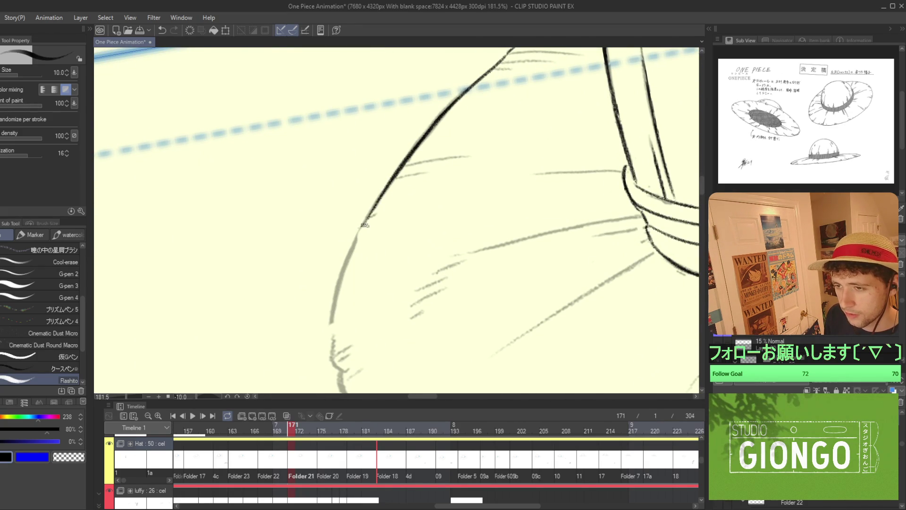
pyautogui.scroll(2, 363, 226)
pyautogui.hotkey('ctrl', 'z')
pyautogui.moveTo(417, 132); pyautogui.dragTo(403, 159)
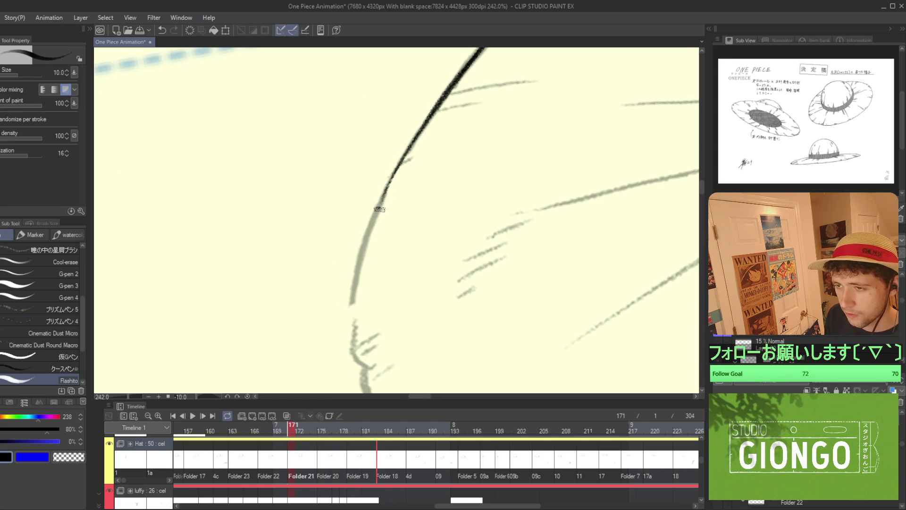
pyautogui.scroll(-2, 376, 213)
pyautogui.moveTo(415, 93); pyautogui.dragTo(388, 186)
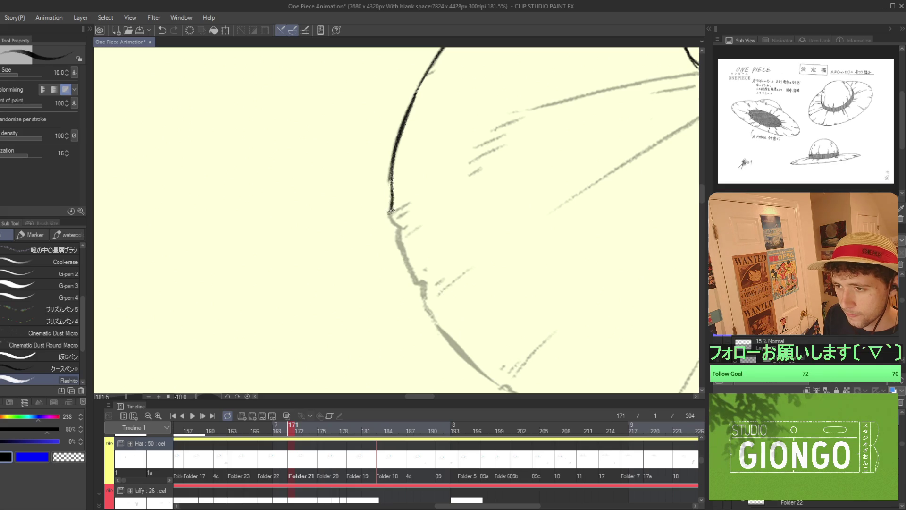
# Extend the black line down the left edge of the brim.
pyautogui.scroll(3, 404, 226)
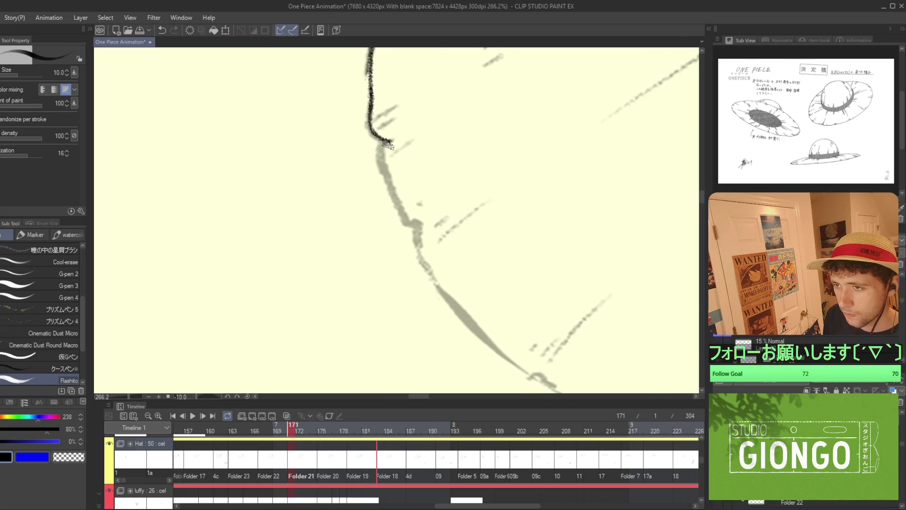
pyautogui.moveTo(384, 166); pyautogui.dragTo(403, 219)
pyautogui.moveTo(384, 151); pyautogui.dragTo(424, 257)
pyautogui.hotkey('ctrl', 'z')
pyautogui.scroll(-3, 425, 257)
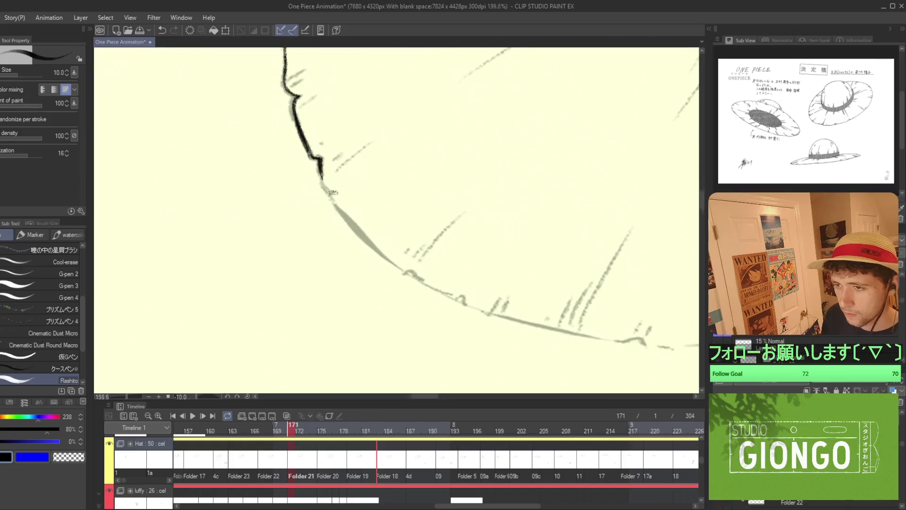
pyautogui.moveTo(338, 209)
pyautogui.mouseDown()
pyautogui.moveTo(361, 214)
pyautogui.moveTo(378, 100)
pyautogui.moveTo(367, 187)
pyautogui.mouseUp()
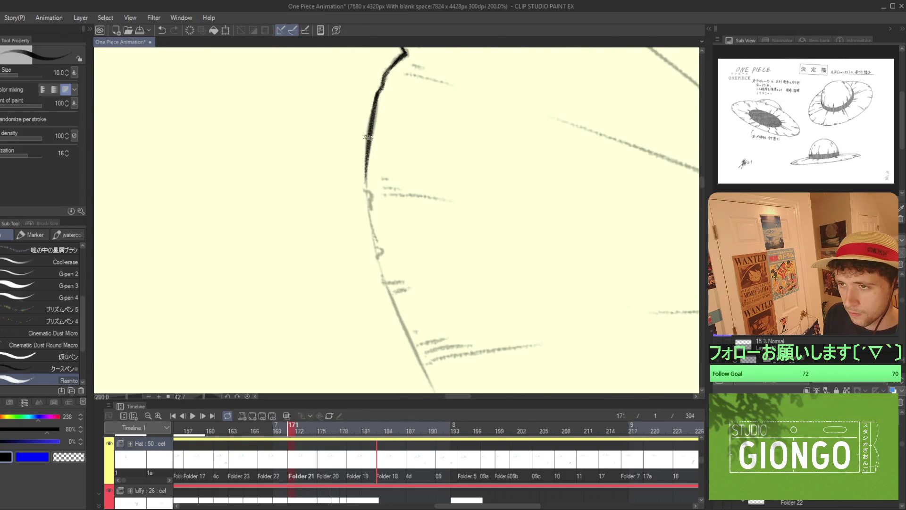
pyautogui.moveTo(367, 143); pyautogui.dragTo(380, 271)
pyautogui.scroll(1, 368, 188)
pyautogui.moveTo(370, 230)
pyautogui.mouseDown()
pyautogui.moveTo(396, 307)
pyautogui.moveTo(501, 239)
pyautogui.mouseUp()
pyautogui.scroll(-1, 396, 306)
pyautogui.scroll(3, 501, 239)
# Ink the brim's lower edge rightward, retrying the strokes until the line runs cleanly.
pyautogui.moveTo(416, 276); pyautogui.dragTo(482, 266)
pyautogui.hotkey('ctrl', 'z')
pyautogui.moveTo(411, 278); pyautogui.dragTo(613, 238)
pyautogui.hotkey('ctrl', 'z')
pyautogui.moveTo(406, 278); pyautogui.dragTo(632, 234)
pyautogui.scroll(-1, 474, 280)
pyautogui.scroll(-4, 474, 280)
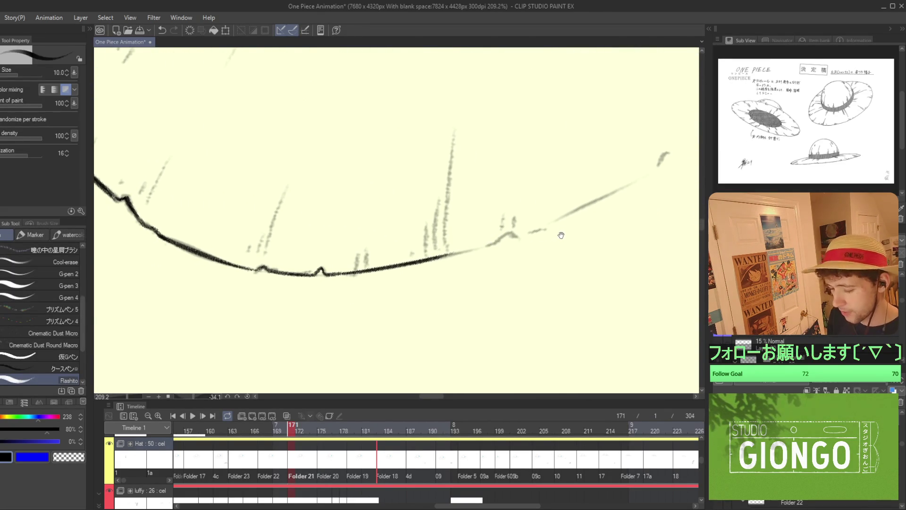
pyautogui.scroll(6, 448, 297)
pyautogui.moveTo(384, 331); pyautogui.dragTo(482, 297)
pyautogui.hotkey('ctrl', 'z')
pyautogui.moveTo(384, 332); pyautogui.dragTo(512, 304)
pyautogui.hotkey('ctrl', 'z')
pyautogui.moveTo(398, 327); pyautogui.dragTo(528, 289)
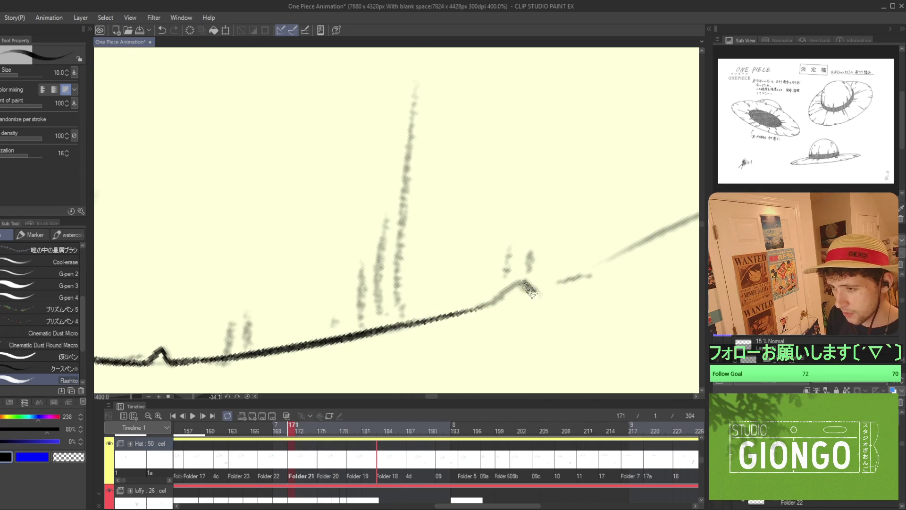
pyautogui.hotkey('ctrl', 'z')
pyautogui.moveTo(396, 326)
pyautogui.mouseDown()
pyautogui.moveTo(481, 307)
pyautogui.moveTo(523, 282)
pyautogui.moveTo(541, 291)
pyautogui.mouseUp()
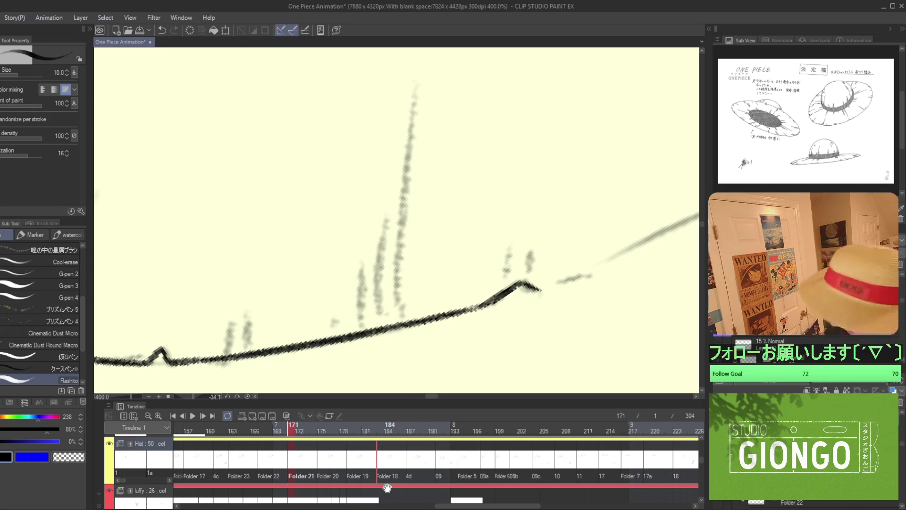
pyautogui.scroll(-5, 651, 279)
pyautogui.scroll(4, 383, 283)
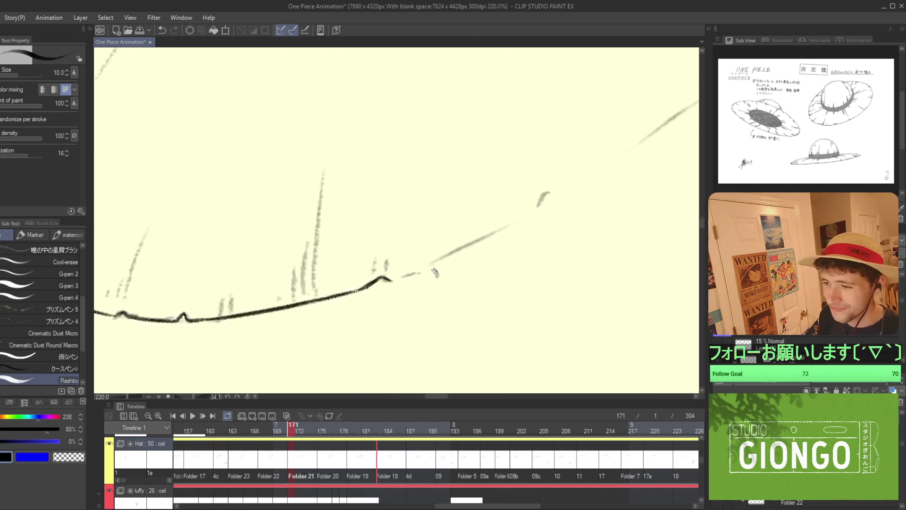
pyautogui.moveTo(378, 281); pyautogui.dragTo(420, 268)
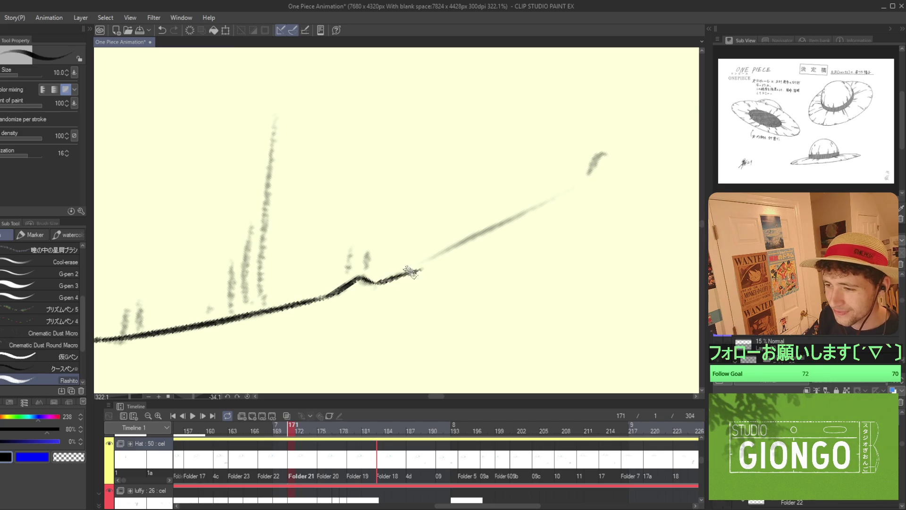
# Follow the brim and continue its bottom line further right with the inking brush.
pyautogui.moveTo(528, 253); pyautogui.dragTo(483, 313)
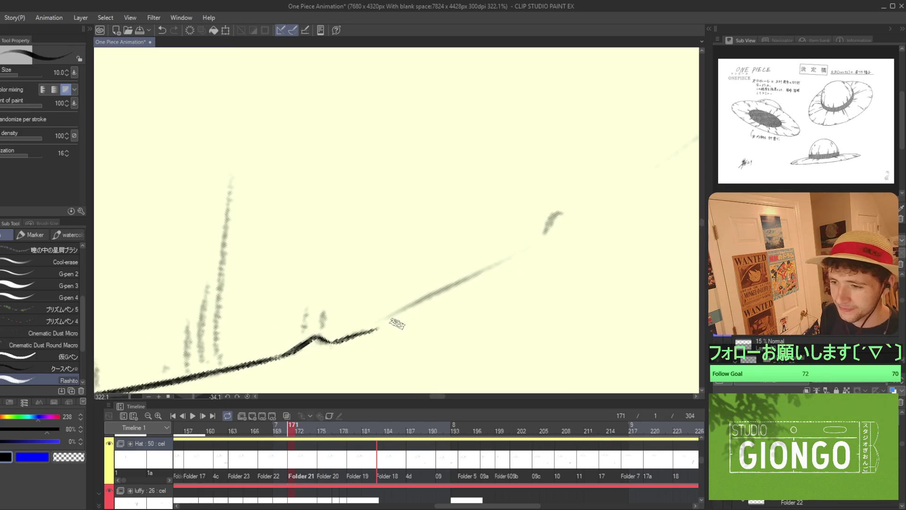
pyautogui.moveTo(378, 326); pyautogui.dragTo(524, 248)
pyautogui.scroll(-5, 512, 260)
pyautogui.scroll(2, 613, 232)
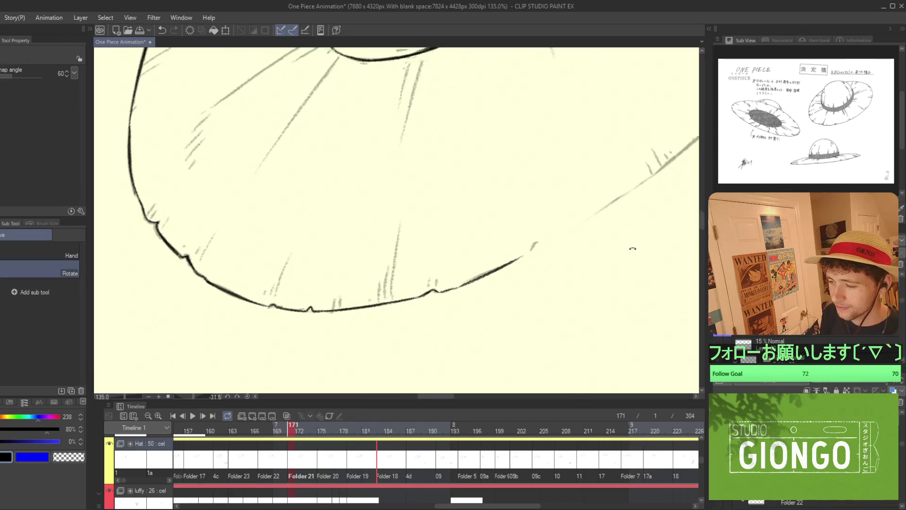
pyautogui.scroll(5, 489, 256)
pyautogui.press('b')
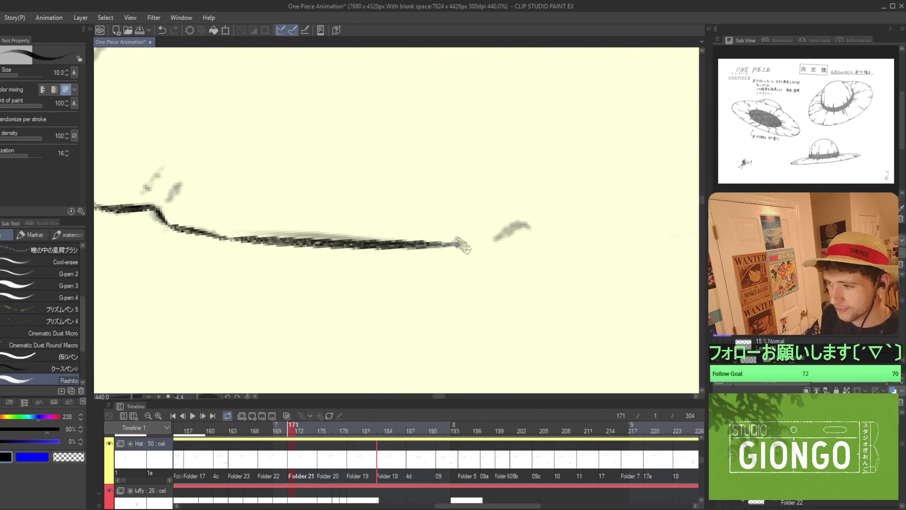
pyautogui.moveTo(428, 245); pyautogui.dragTo(537, 237)
pyautogui.scroll(-3, 472, 250)
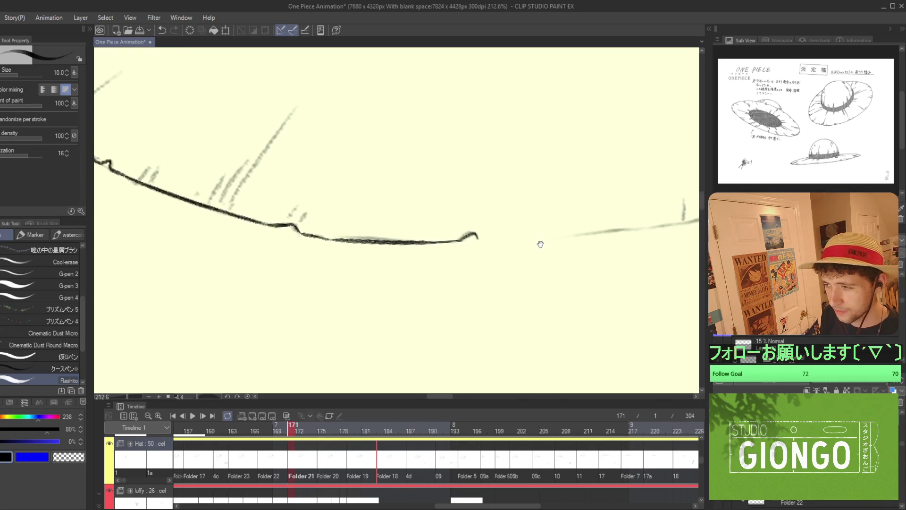
pyautogui.scroll(1, 452, 253)
pyautogui.moveTo(429, 254); pyautogui.dragTo(651, 246)
pyautogui.hotkey('ctrl', 'z')
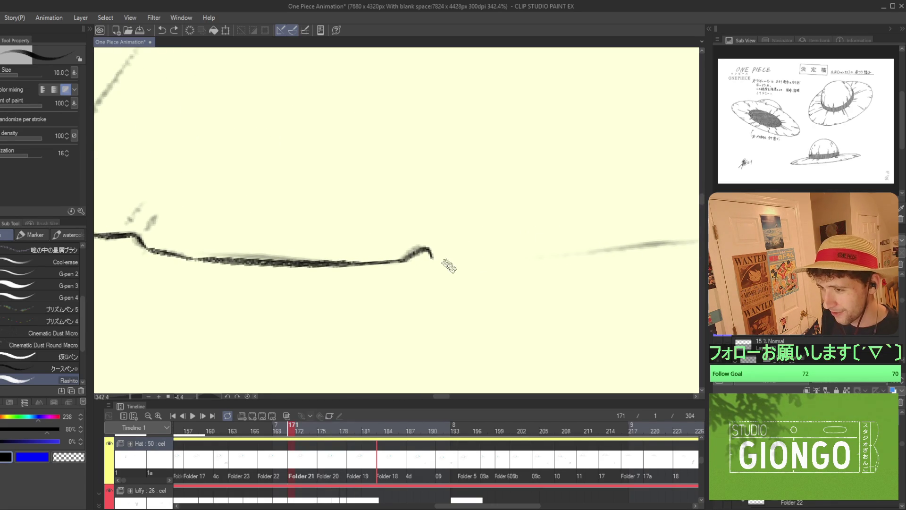
pyautogui.moveTo(432, 257); pyautogui.dragTo(670, 236)
pyautogui.scroll(-10, 521, 252)
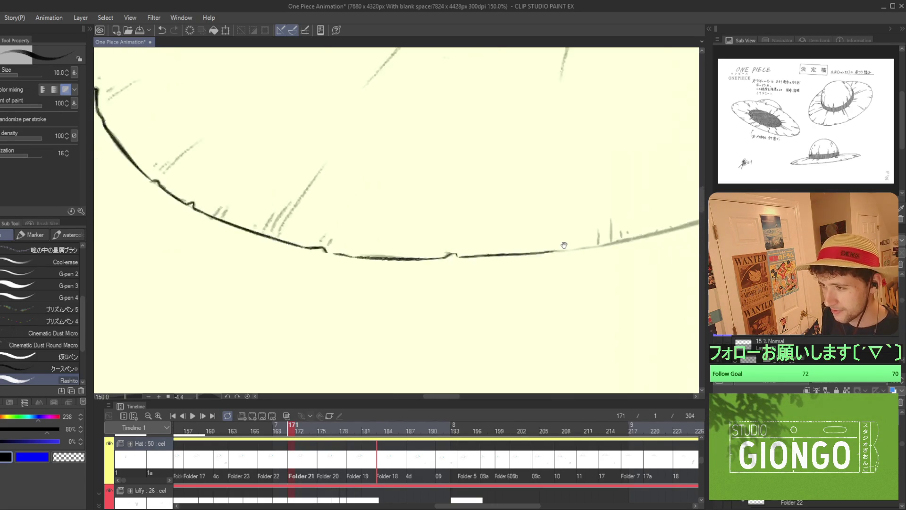
pyautogui.scroll(-5, 522, 253)
pyautogui.scroll(4, 362, 75)
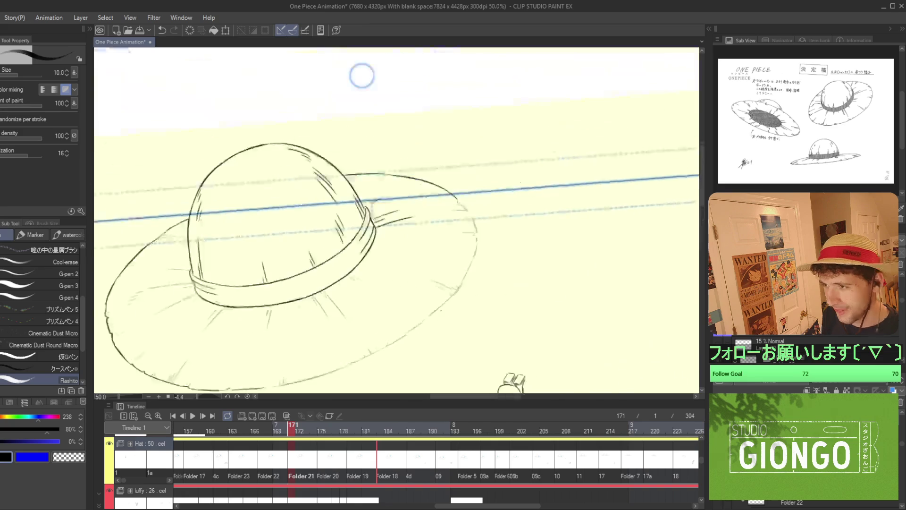
# Ink the brim curve where it hooks out at its end.
pyautogui.scroll(14, 439, 180)
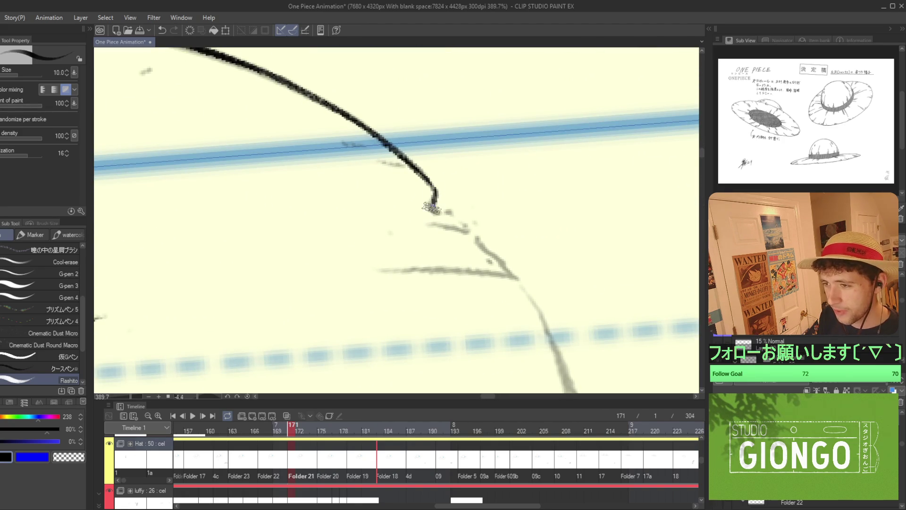
pyautogui.moveTo(433, 191)
pyautogui.mouseDown()
pyautogui.moveTo(431, 207)
pyautogui.moveTo(469, 230)
pyautogui.moveTo(397, 225)
pyautogui.mouseUp()
pyautogui.scroll(-10, 397, 225)
pyautogui.scroll(8, 554, 237)
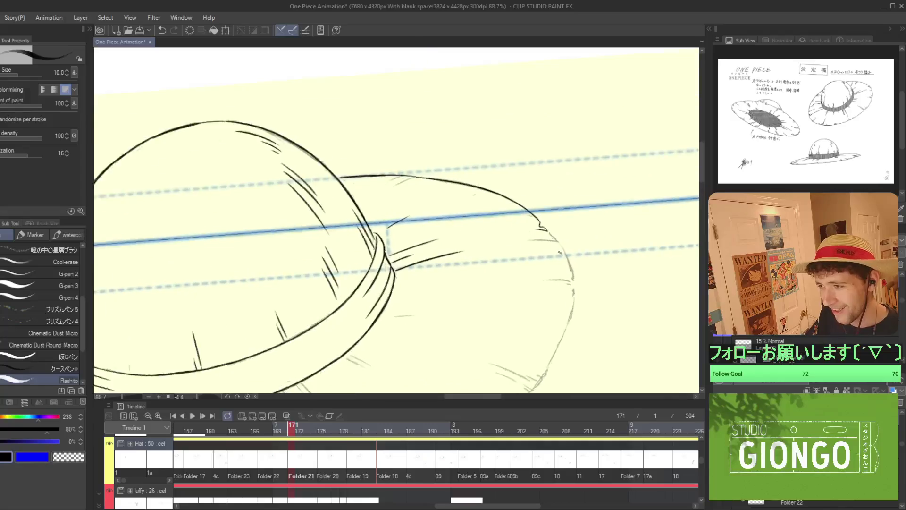
pyautogui.scroll(3, 554, 236)
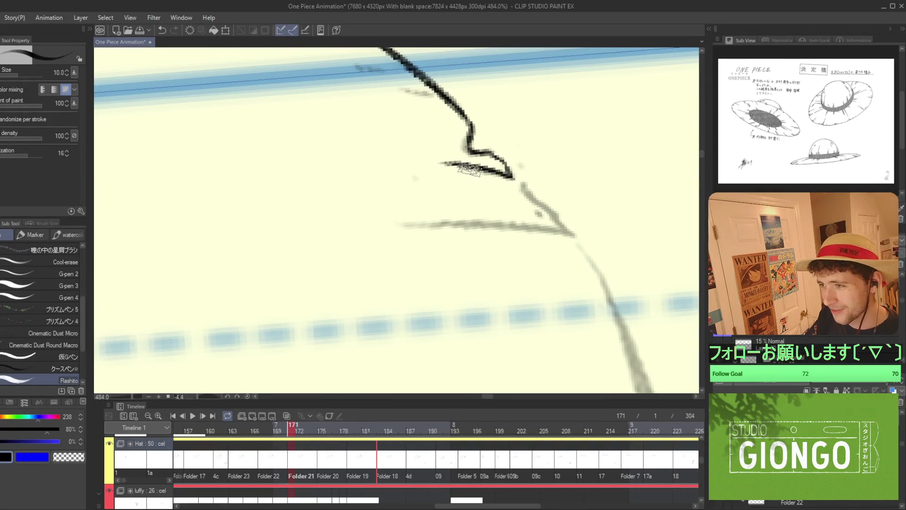
# Trace from the hook tip along the brim and down its curve, redoing rough strokes.
pyautogui.moveTo(520, 179); pyautogui.dragTo(430, 160)
pyautogui.hotkey('ctrl', 'z')
pyautogui.moveTo(514, 181); pyautogui.dragTo(453, 159)
pyautogui.hotkey('ctrl', 'z')
pyautogui.moveTo(514, 181); pyautogui.dragTo(451, 165)
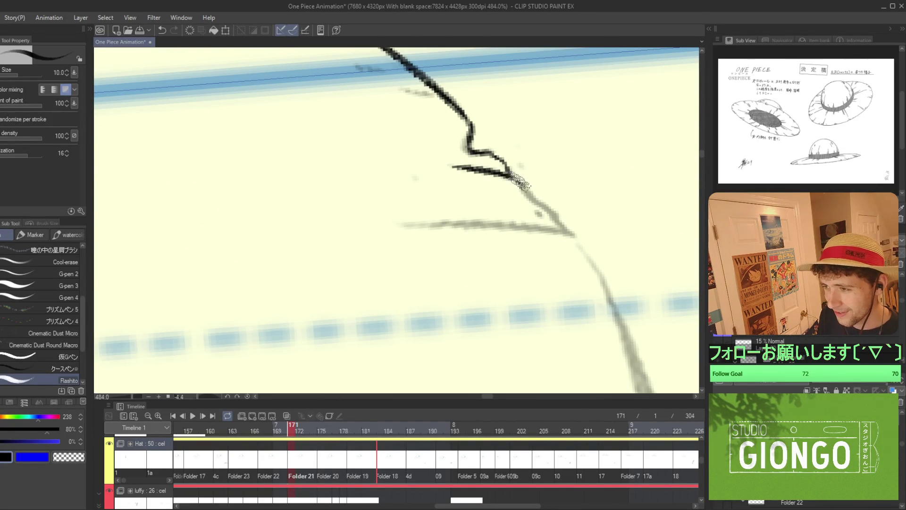
pyautogui.moveTo(528, 194)
pyautogui.mouseDown()
pyautogui.moveTo(588, 239)
pyautogui.moveTo(460, 145)
pyautogui.moveTo(482, 250)
pyautogui.mouseUp()
pyautogui.scroll(-2, 607, 234)
pyautogui.scroll(1, 606, 234)
pyautogui.moveTo(469, 210)
pyautogui.mouseDown()
pyautogui.moveTo(462, 185)
pyautogui.moveTo(489, 266)
pyautogui.moveTo(480, 195)
pyautogui.moveTo(485, 252)
pyautogui.mouseUp()
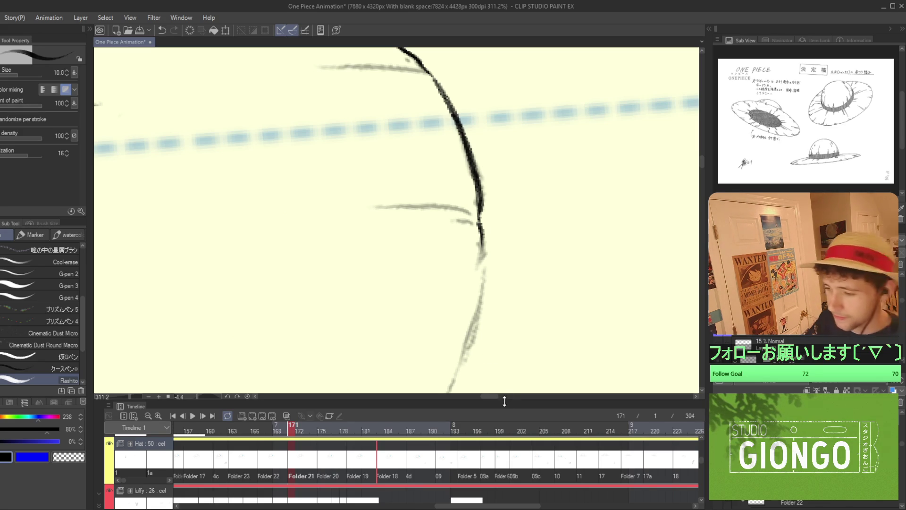
pyautogui.scroll(-2, 510, 335)
# Extend the ink down the brim's outer curve, retrying the stroke repeatedly until smooth.
pyautogui.moveTo(489, 191)
pyautogui.mouseDown()
pyautogui.moveTo(489, 222)
pyautogui.moveTo(489, 210)
pyautogui.mouseUp()
pyautogui.hotkey('ctrl', 'z')
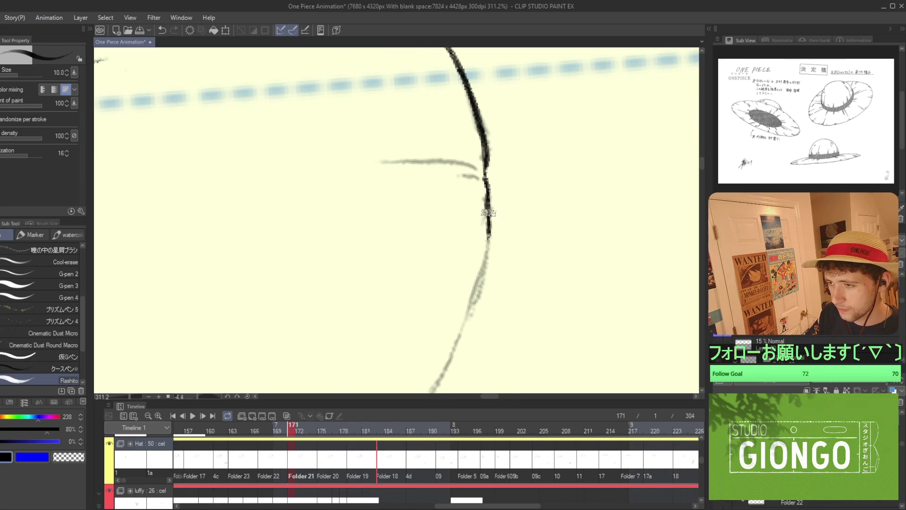
pyautogui.scroll(-3, 534, 215)
pyautogui.scroll(1, 534, 215)
pyautogui.moveTo(531, 151)
pyautogui.mouseDown()
pyautogui.moveTo(501, 234)
pyautogui.moveTo(522, 180)
pyautogui.moveTo(514, 193)
pyautogui.mouseUp()
pyautogui.scroll(2, 508, 227)
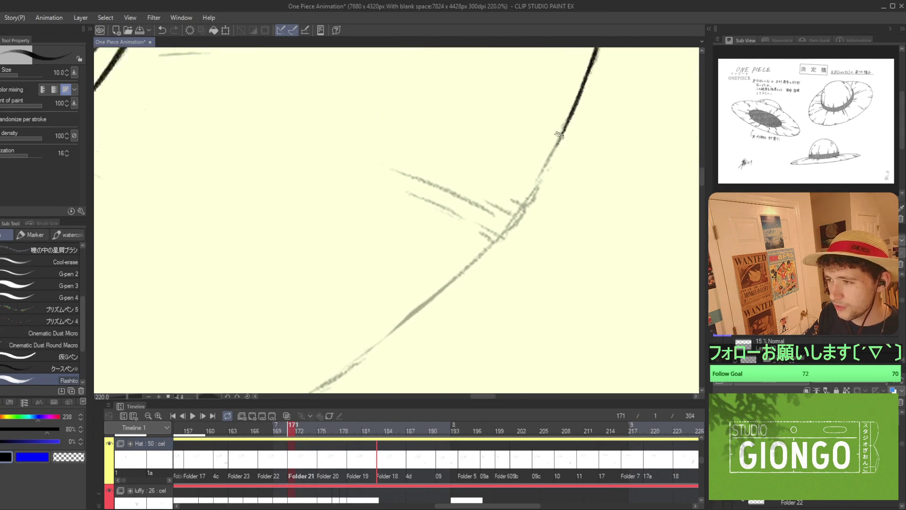
pyautogui.moveTo(569, 120); pyautogui.dragTo(527, 202)
pyautogui.hotkey('ctrl', 'z')
pyautogui.moveTo(543, 171)
pyautogui.mouseDown()
pyautogui.moveTo(533, 195)
pyautogui.moveTo(554, 155)
pyautogui.moveTo(494, 212)
pyautogui.mouseUp()
pyautogui.hotkey('ctrl', 'z')
pyautogui.moveTo(531, 182)
pyautogui.mouseDown()
pyautogui.moveTo(494, 217)
pyautogui.moveTo(555, 169)
pyautogui.moveTo(490, 228)
pyautogui.mouseUp()
pyautogui.hotkey('ctrl', 'z')
pyautogui.moveTo(561, 160); pyautogui.dragTo(486, 224)
pyautogui.hotkey('ctrl', 'z')
pyautogui.moveTo(564, 159); pyautogui.dragTo(473, 235)
pyautogui.hotkey('ctrl', 'z')
pyautogui.moveTo(561, 160); pyautogui.dragTo(476, 236)
pyautogui.hotkey('ctrl', 'z')
pyautogui.moveTo(562, 159); pyautogui.dragTo(488, 229)
pyautogui.hotkey('ctrl', 'z')
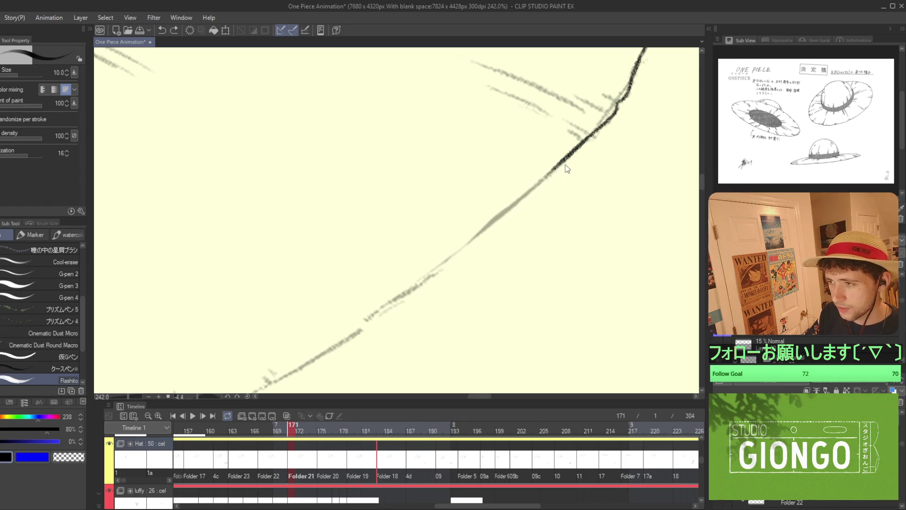
pyautogui.moveTo(561, 161); pyautogui.dragTo(484, 232)
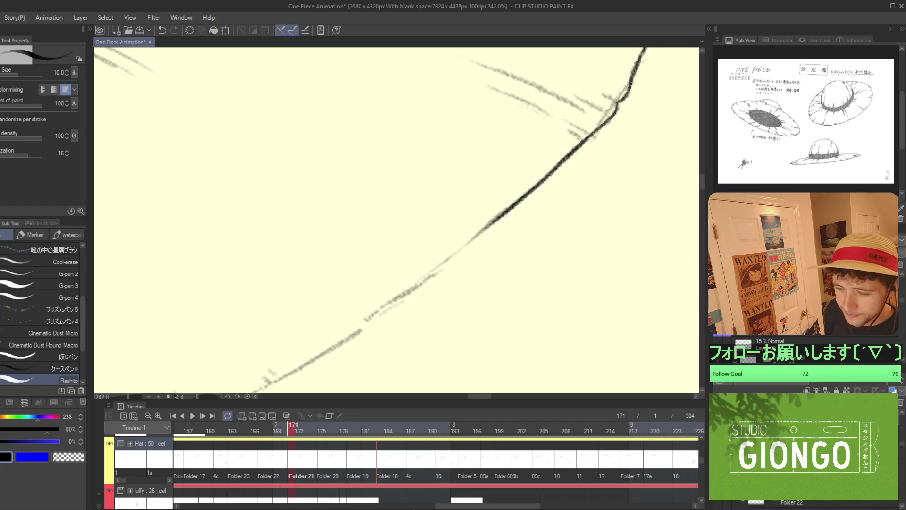
# Continue the line down-left along the sketch curve, discarding an overly thick stroke.
pyautogui.scroll(3, 446, 243)
pyautogui.moveTo(607, 146); pyautogui.dragTo(453, 273)
pyautogui.hotkey('ctrl', 'z')
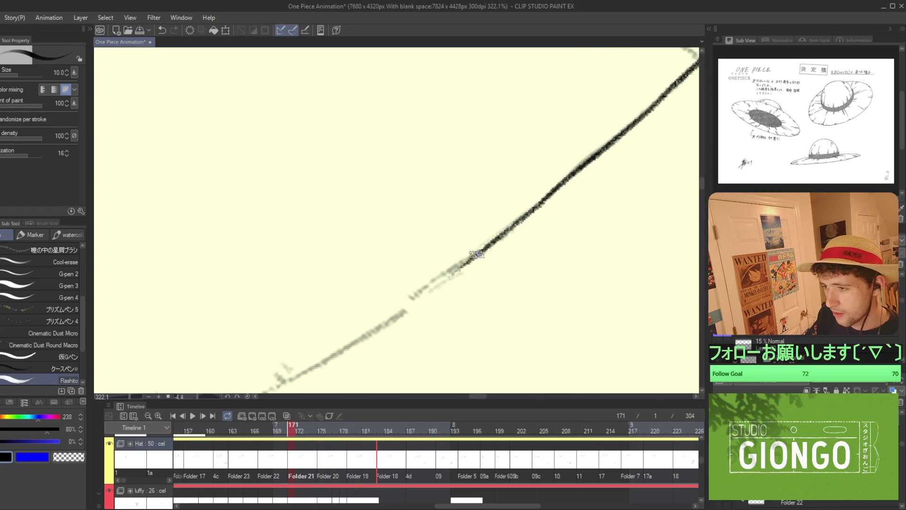
pyautogui.moveTo(504, 236); pyautogui.dragTo(421, 292)
pyautogui.hotkey('ctrl', 'z')
pyautogui.moveTo(481, 253); pyautogui.dragTo(396, 314)
pyautogui.hotkey('ctrl', 'z')
pyautogui.moveTo(458, 267); pyautogui.dragTo(404, 312)
pyautogui.scroll(-2, 403, 312)
pyautogui.moveTo(560, 184); pyautogui.dragTo(472, 240)
pyautogui.scroll(-10, 472, 240)
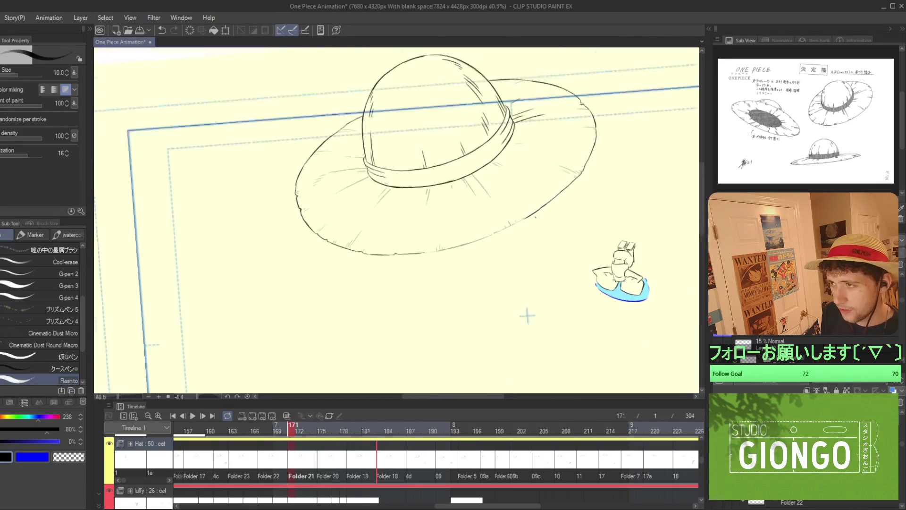
# Redraw the brim's lower edge rightward along the sketch, undoing overshooting or wobbly segments.
pyautogui.scroll(3, 573, 206)
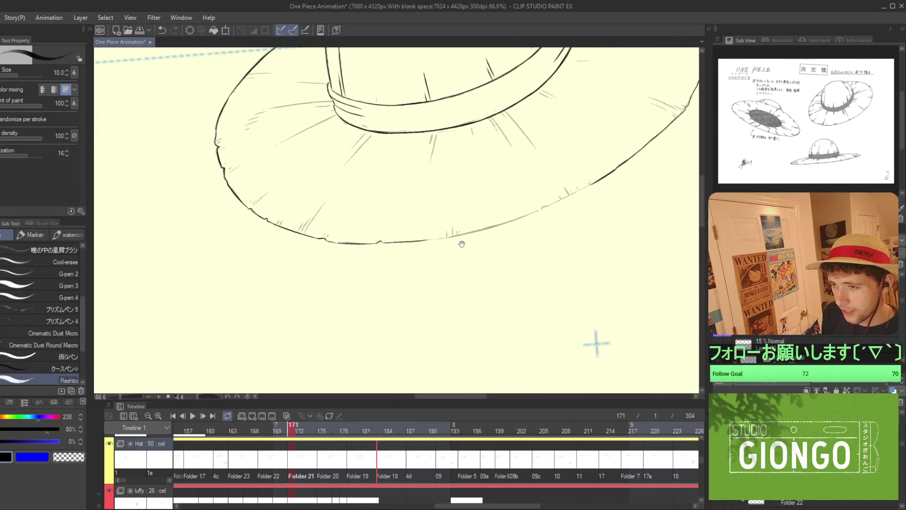
pyautogui.scroll(6, 475, 239)
pyautogui.hotkey('ctrl', 'z')
pyautogui.moveTo(526, 232)
pyautogui.mouseDown()
pyautogui.moveTo(616, 216)
pyautogui.moveTo(462, 255)
pyautogui.moveTo(523, 224)
pyautogui.mouseUp()
pyautogui.hotkey('ctrl', 'z')
pyautogui.hotkey('ctrl', 'z')
pyautogui.moveTo(411, 260); pyautogui.dragTo(536, 229)
pyautogui.hotkey('ctrl', 'z')
pyautogui.moveTo(419, 258); pyautogui.dragTo(544, 222)
pyautogui.moveTo(496, 239); pyautogui.dragTo(560, 221)
pyautogui.moveTo(622, 203); pyautogui.dragTo(526, 233)
pyautogui.hotkey('ctrl', 'z')
pyautogui.moveTo(407, 262)
pyautogui.mouseDown()
pyautogui.moveTo(517, 231)
pyautogui.moveTo(416, 269)
pyautogui.moveTo(465, 250)
pyautogui.mouseUp()
pyautogui.hotkey('ctrl', 'z')
pyautogui.moveTo(388, 282); pyautogui.dragTo(494, 232)
pyautogui.hotkey('ctrl', 'z')
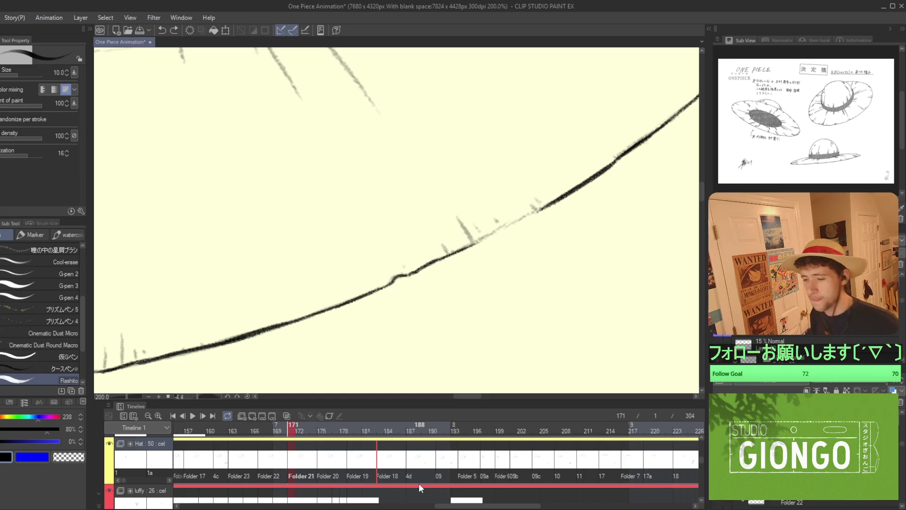
# Finish the brim ink line along the sketch, then step to the neighbouring animation frame.
pyautogui.scroll(3, 477, 285)
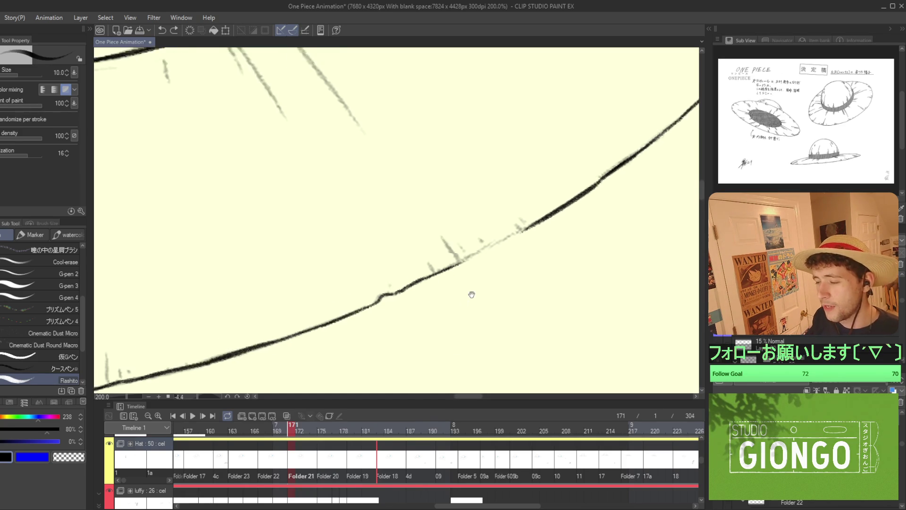
pyautogui.moveTo(472, 254)
pyautogui.mouseDown()
pyautogui.moveTo(462, 260)
pyautogui.moveTo(552, 212)
pyautogui.mouseUp()
pyautogui.scroll(-6, 551, 336)
pyautogui.press('Left')
# Compare neighbouring frames, then zoom in and ink two short hatch strokes above the brim.
pyautogui.press('Right')
pyautogui.press('Right')
pyautogui.press('Left')
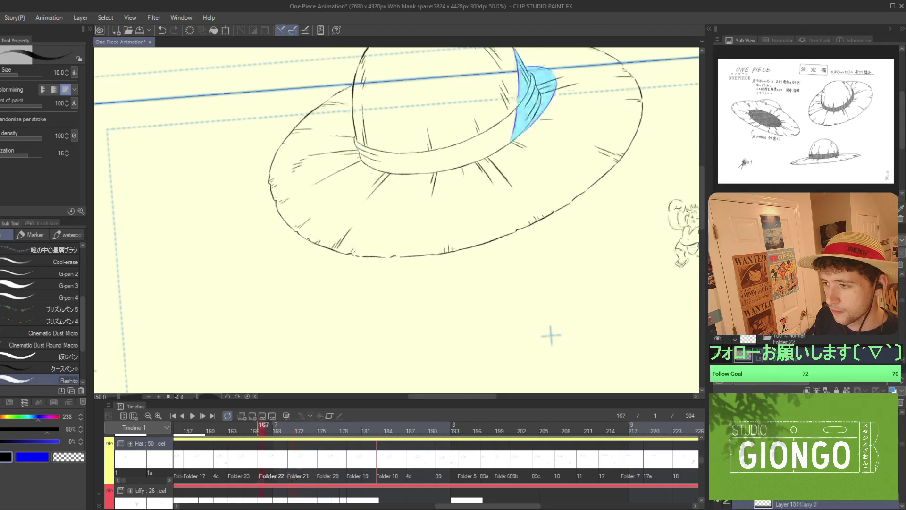
pyautogui.scroll(6, 452, 260)
pyautogui.scroll(1, 452, 261)
pyautogui.moveTo(437, 282)
pyautogui.mouseDown()
pyautogui.moveTo(444, 291)
pyautogui.moveTo(454, 284)
pyautogui.mouseUp()
pyautogui.scroll(-3, 523, 210)
pyautogui.scroll(3, 522, 210)
# Ink more short and long hatches over the sketch, then play the animation to check.
pyautogui.moveTo(523, 197)
pyautogui.mouseDown()
pyautogui.moveTo(533, 210)
pyautogui.moveTo(501, 222)
pyautogui.mouseUp()
pyautogui.hotkey('ctrl', 'z')
pyautogui.moveTo(463, 194); pyautogui.dragTo(485, 232)
pyautogui.moveTo(446, 259); pyautogui.dragTo(436, 231)
pyautogui.scroll(-7, 501, 251)
pyautogui.press('space')
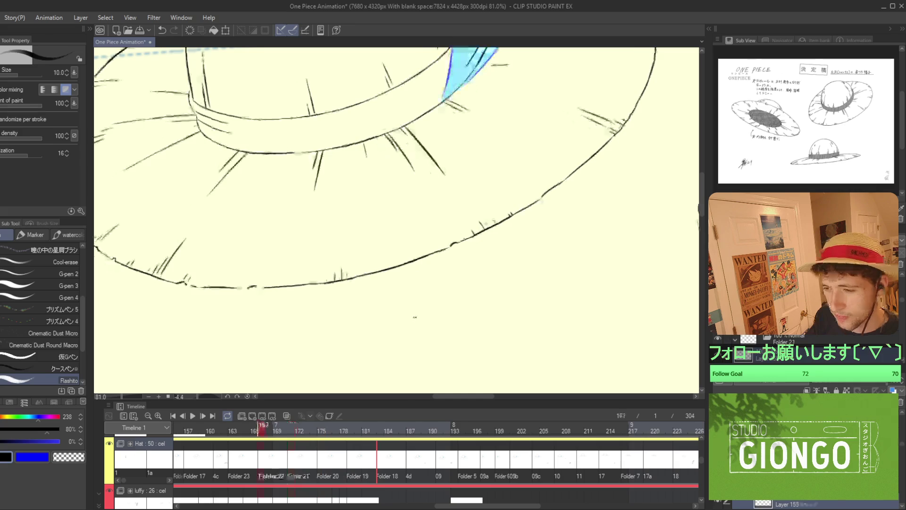
pyautogui.press('space')
# Add vertical hatch strokes near the brim, redrawing the weak ones darker.
pyautogui.scroll(5, 450, 238)
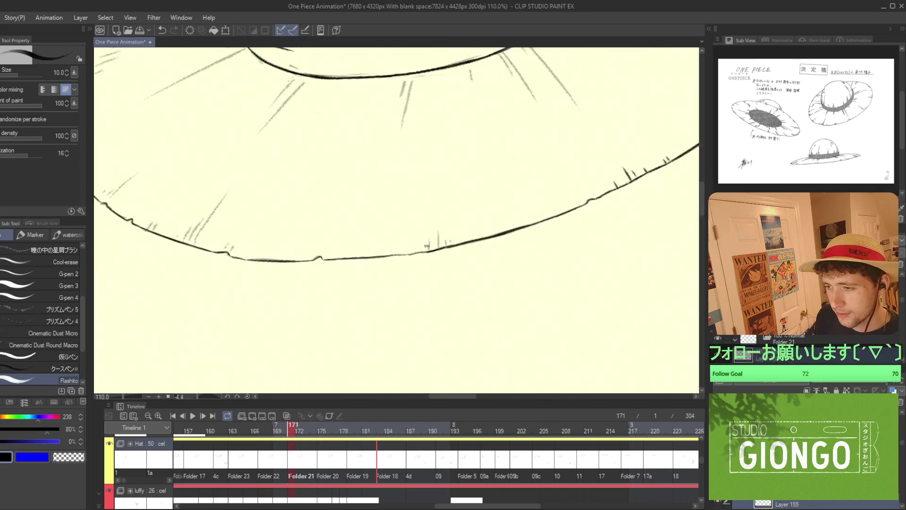
pyautogui.moveTo(458, 253); pyautogui.dragTo(456, 210)
pyautogui.hotkey('ctrl', 'z')
pyautogui.moveTo(457, 254); pyautogui.dragTo(457, 209)
pyautogui.scroll(3, 477, 233)
pyautogui.moveTo(471, 249)
pyautogui.mouseDown()
pyautogui.moveTo(471, 228)
pyautogui.moveTo(487, 230)
pyautogui.mouseUp()
pyautogui.hotkey('ctrl', 'z')
pyautogui.hotkey('ctrl', 'z')
pyautogui.moveTo(410, 264); pyautogui.dragTo(409, 218)
# View the whole hat and compare frame 167 before returning to frame 171.
pyautogui.scroll(-8, 415, 236)
pyautogui.scroll(-4, 571, 301)
pyautogui.moveTo(669, 308); pyautogui.dragTo(466, 328)
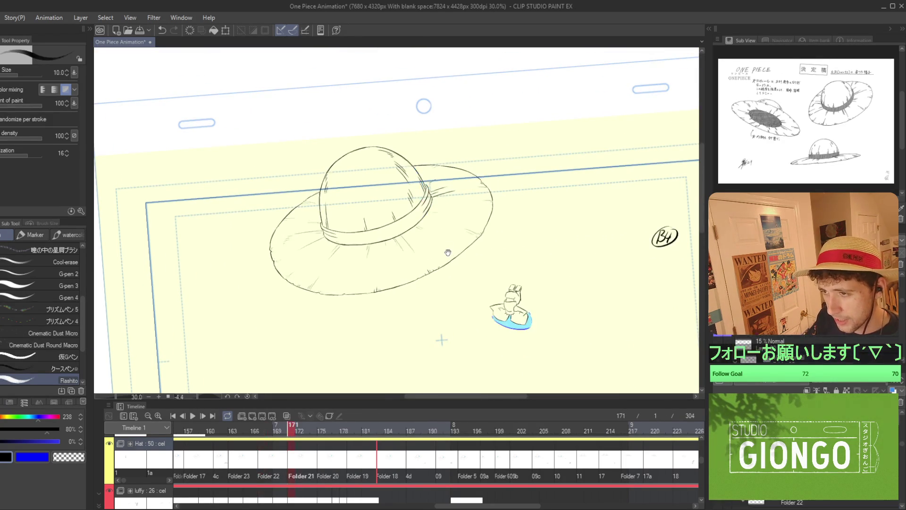
pyautogui.scroll(2, 448, 254)
pyautogui.scroll(10, 415, 279)
pyautogui.press('Left')
pyautogui.press('Right')
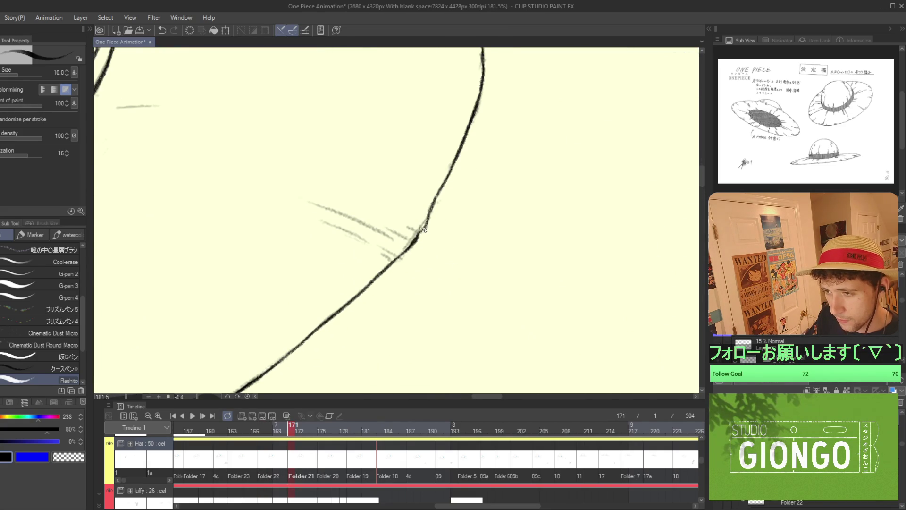
# Retrace the brim's right edge in darker ink and check it in playback.
pyautogui.press('e')
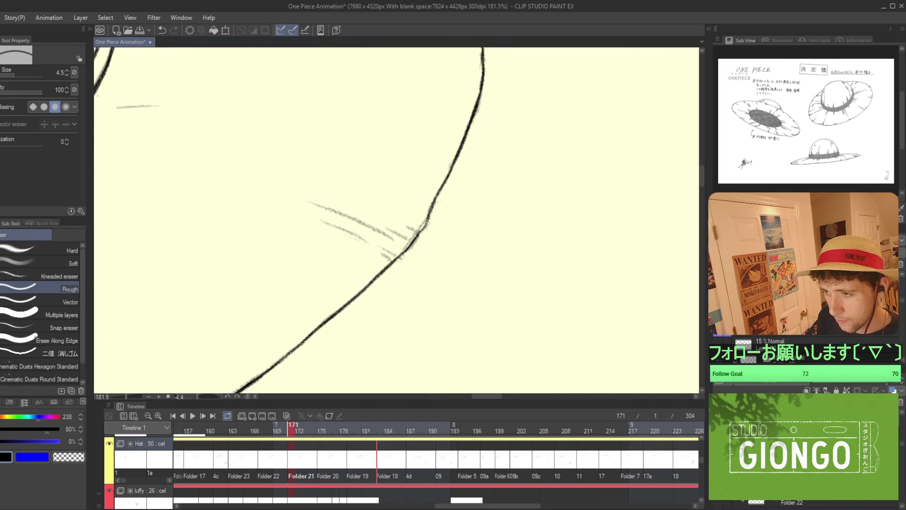
pyautogui.press('p')
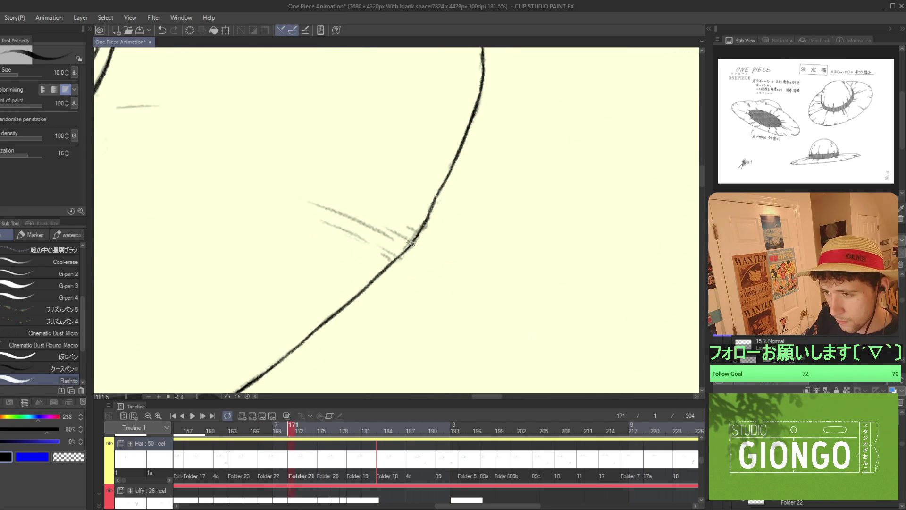
pyautogui.scroll(-4, 415, 238)
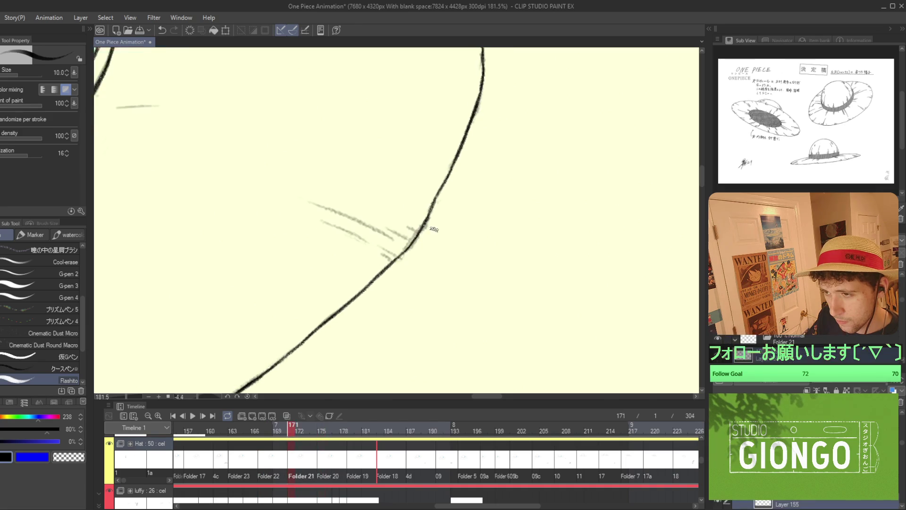
pyautogui.scroll(-2, 435, 229)
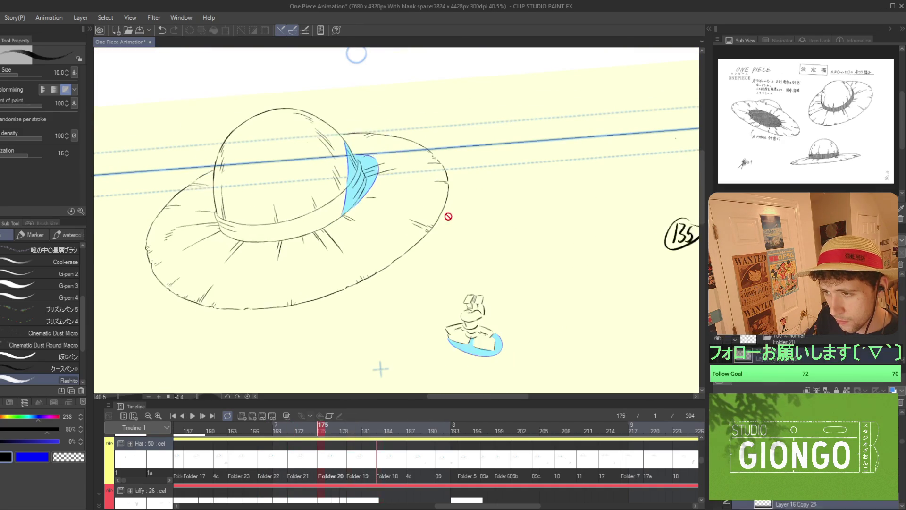
pyautogui.scroll(5, 407, 249)
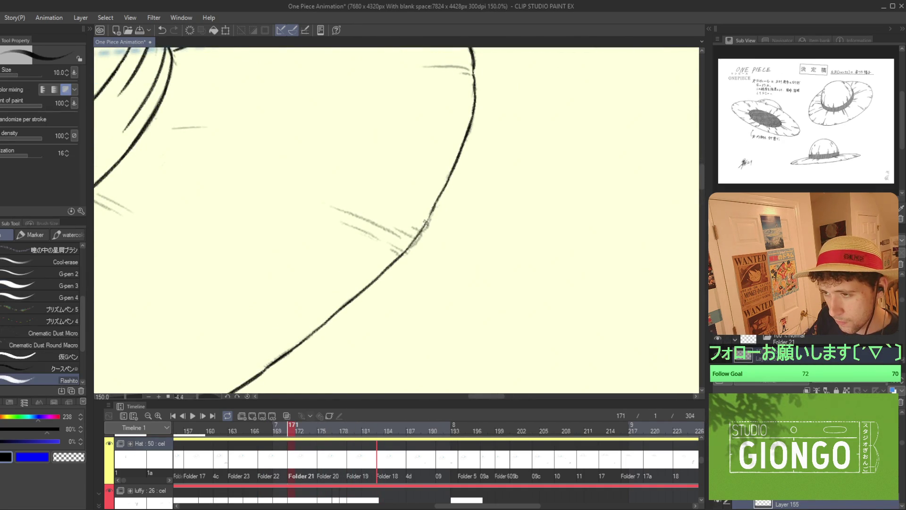
pyautogui.moveTo(403, 252); pyautogui.dragTo(424, 221)
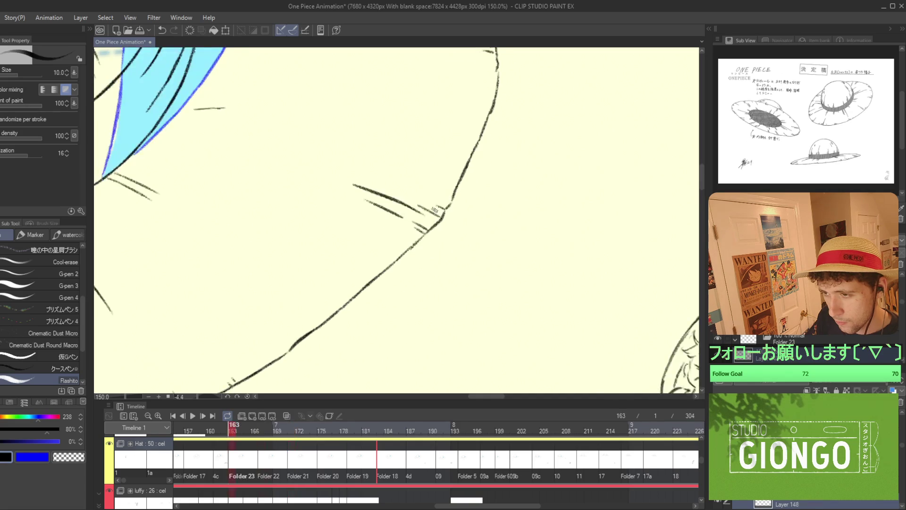
pyautogui.press('Return')
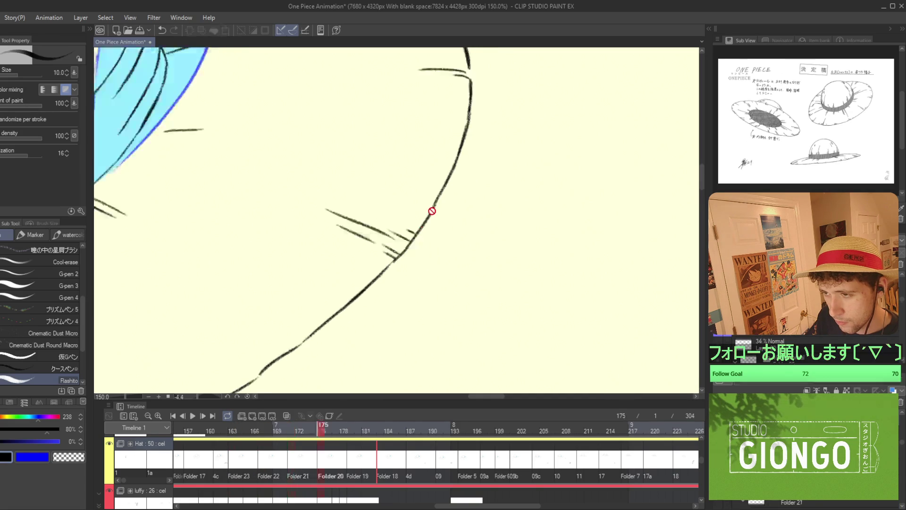
pyautogui.press('Return')
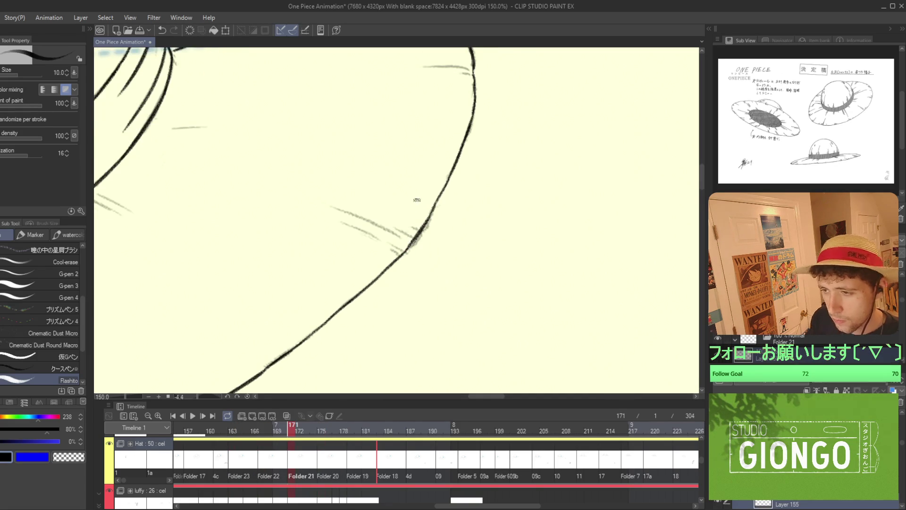
# Ink hatch strokes beside the brim line and preview the animation.
pyautogui.scroll(4, 416, 203)
pyautogui.moveTo(424, 245)
pyautogui.mouseDown()
pyautogui.moveTo(405, 235)
pyautogui.moveTo(367, 238)
pyautogui.mouseUp()
pyautogui.moveTo(392, 296); pyautogui.dragTo(349, 270)
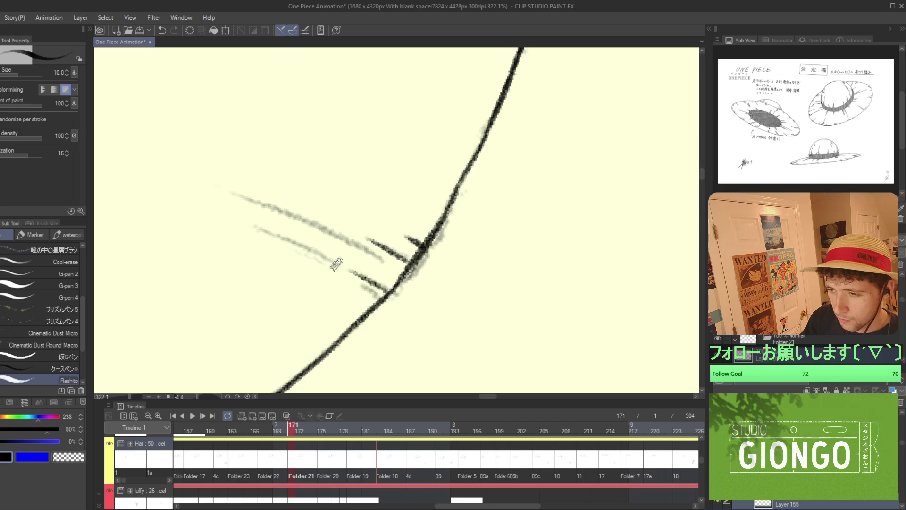
pyautogui.press('Return')
pyautogui.press('Return')
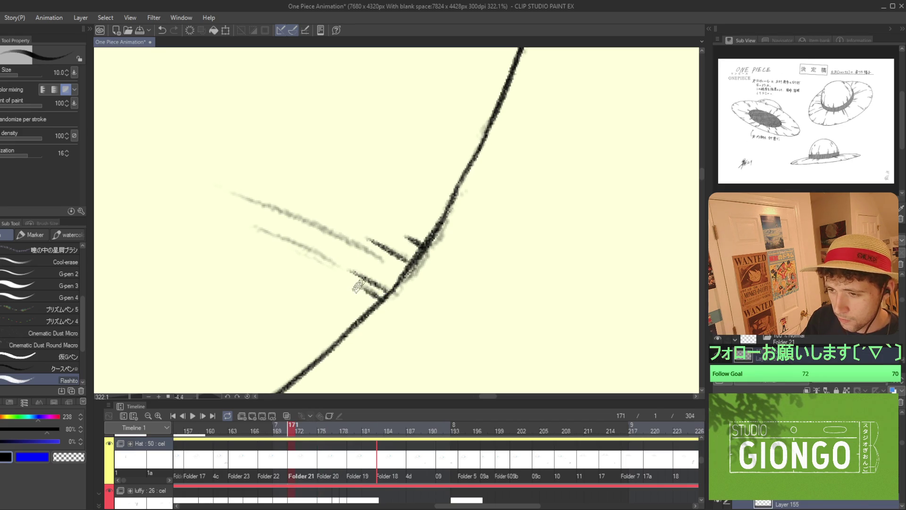
pyautogui.press('Return')
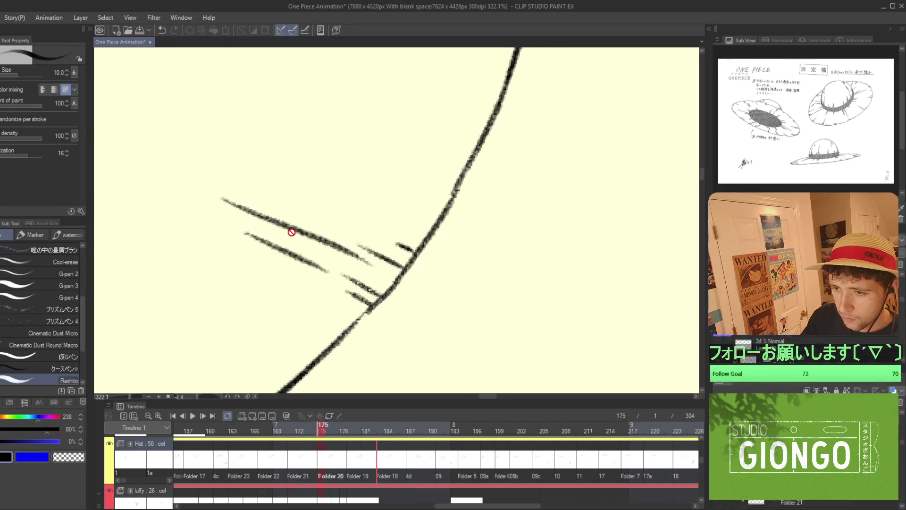
pyautogui.press('Return')
# Try a long hatch stroke running up-left over the sketch, undoing each attempt.
pyautogui.moveTo(336, 265); pyautogui.dragTo(257, 227)
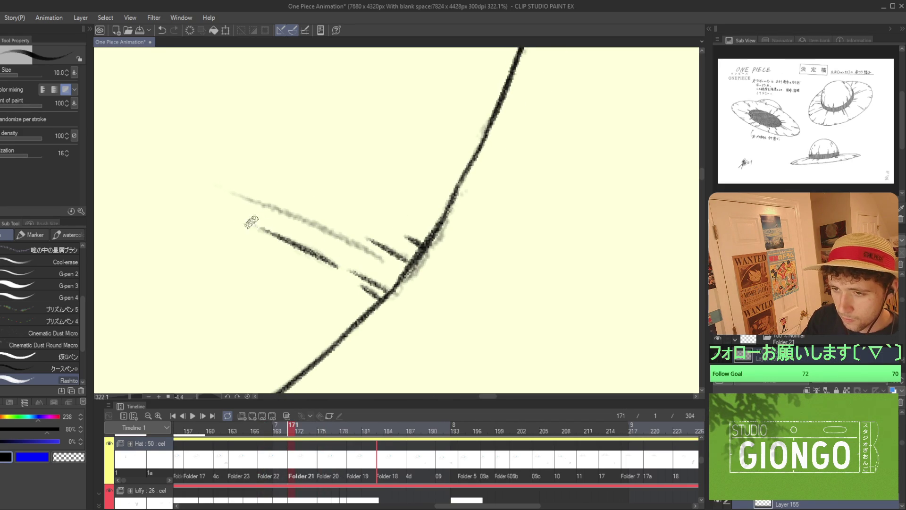
pyautogui.moveTo(232, 191); pyautogui.dragTo(373, 259)
pyautogui.hotkey('ctrl', 'z')
pyautogui.hotkey('ctrl', 'z')
pyautogui.moveTo(230, 191); pyautogui.dragTo(399, 264)
pyautogui.hotkey('ctrl', 'z')
pyautogui.hotkey('ctrl', 'z')
pyautogui.moveTo(231, 191); pyautogui.dragTo(383, 260)
pyautogui.hotkey('ctrl', 'z')
pyautogui.hotkey('ctrl', 'z')
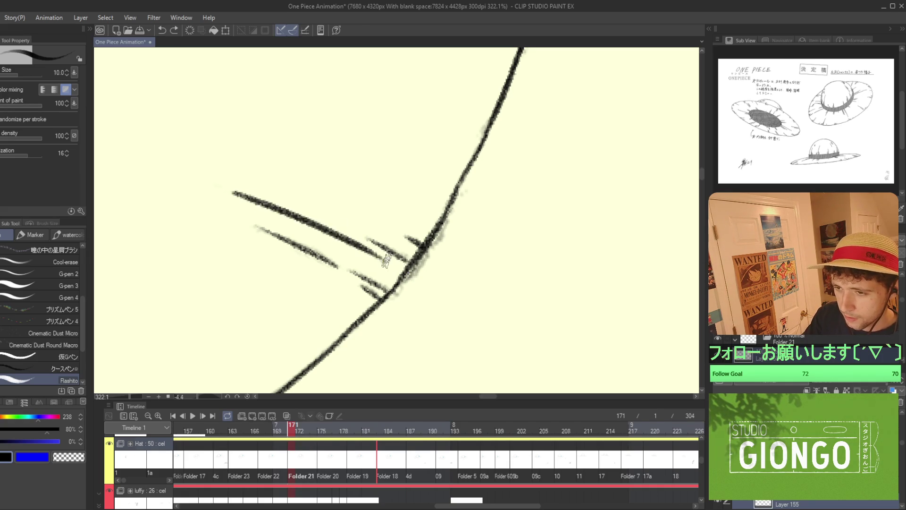
# Ink a long hatch stroke across the brim.
pyautogui.scroll(-5, 394, 242)
pyautogui.scroll(-5, 454, 232)
pyautogui.scroll(1, 526, 256)
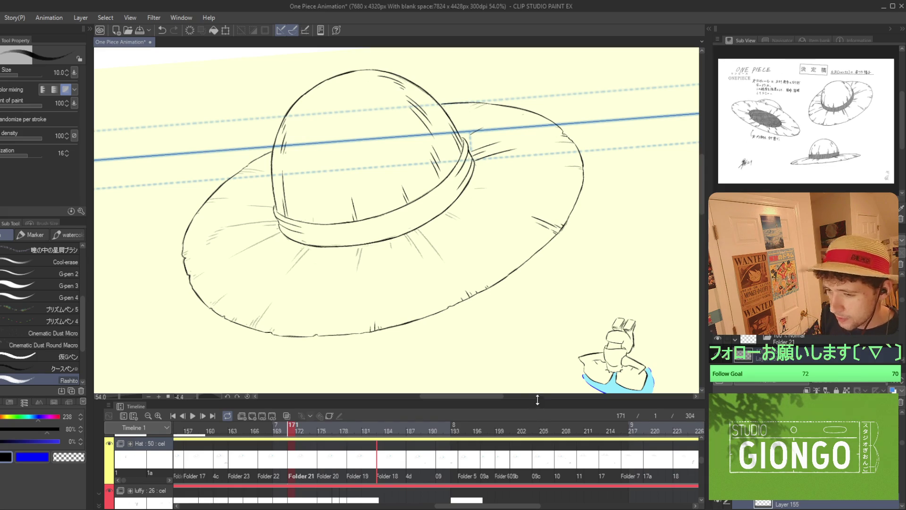
pyautogui.scroll(5, 588, 252)
pyautogui.scroll(5, 588, 252)
pyautogui.moveTo(585, 234); pyautogui.dragTo(287, 271)
# Ink a stroke leftward from the hat band, redrawing it until it sits right.
pyautogui.moveTo(399, 269); pyautogui.dragTo(493, 245)
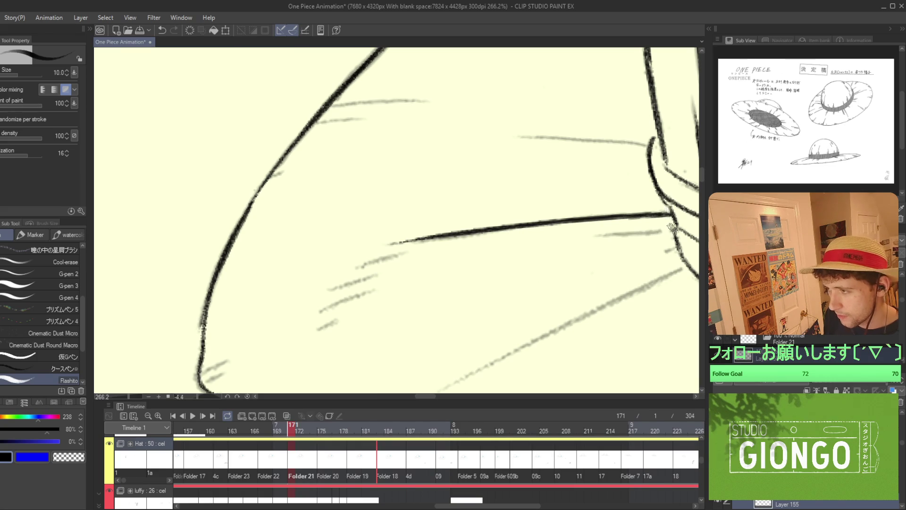
pyautogui.moveTo(676, 230); pyautogui.dragTo(582, 234)
pyautogui.hotkey('ctrl', 'z')
pyautogui.moveTo(679, 230)
pyautogui.mouseDown()
pyautogui.moveTo(579, 235)
pyautogui.moveTo(632, 231)
pyautogui.moveTo(590, 232)
pyautogui.mouseUp()
pyautogui.hotkey('ctrl', 'z')
pyautogui.scroll(-3, 592, 232)
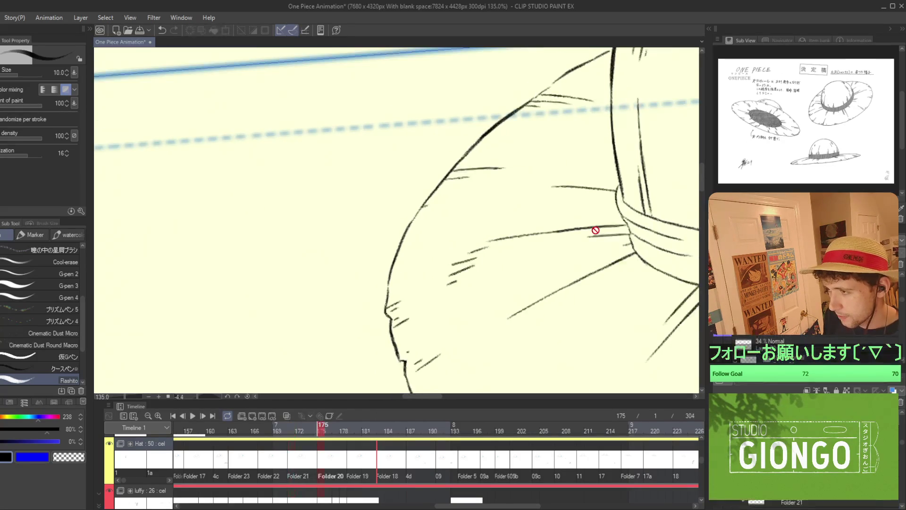
pyautogui.hotkey('ctrl', 'z')
pyautogui.scroll(3, 634, 233)
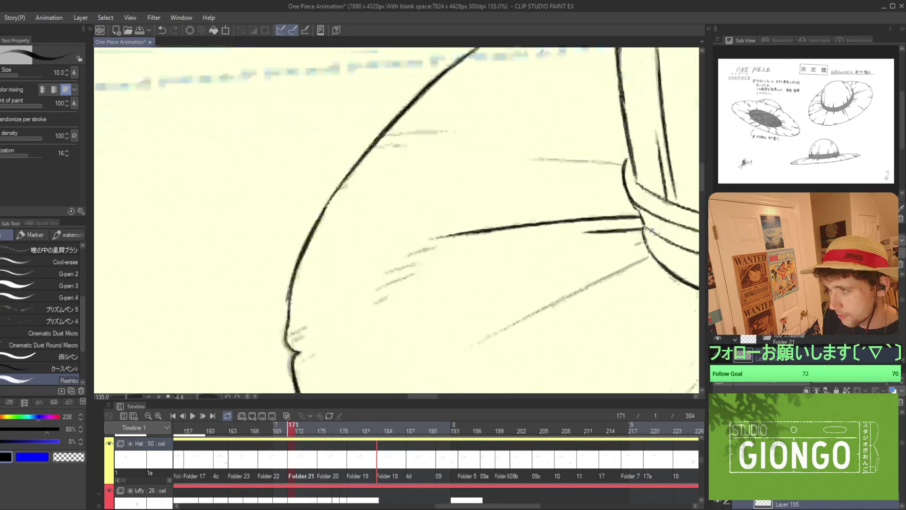
pyautogui.moveTo(643, 230); pyautogui.dragTo(542, 233)
pyautogui.hotkey('ctrl', 'z')
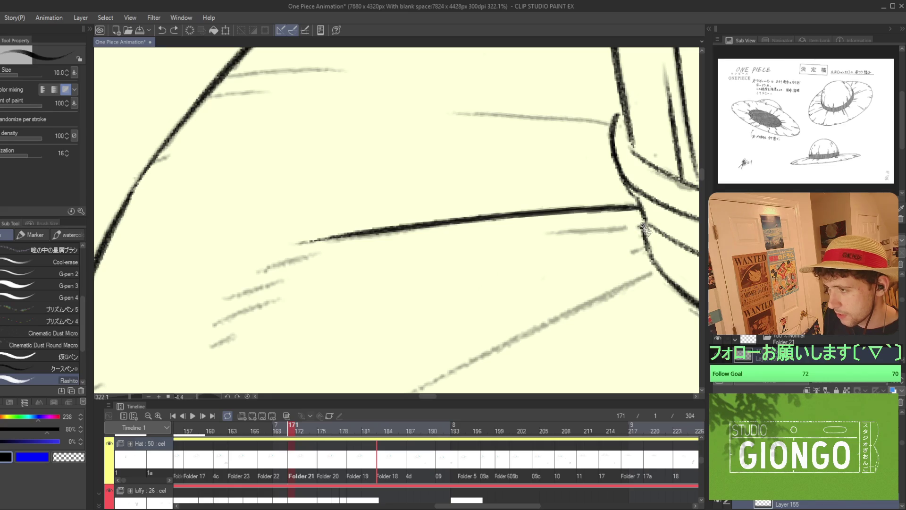
pyautogui.moveTo(644, 230); pyautogui.dragTo(538, 233)
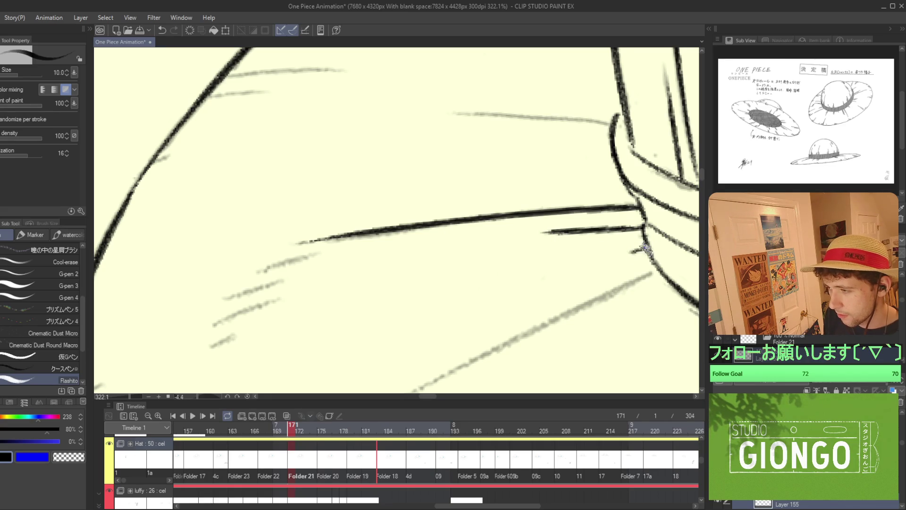
# Draw a long hatch down-left from the band, redrawn thinner along the same path.
pyautogui.scroll(-2, 639, 278)
pyautogui.moveTo(639, 282)
pyautogui.mouseDown()
pyautogui.moveTo(641, 188)
pyautogui.moveTo(432, 284)
pyautogui.mouseUp()
pyautogui.hotkey('ctrl', 'z')
pyautogui.moveTo(617, 194); pyautogui.dragTo(424, 299)
pyautogui.hotkey('ctrl', 'z')
pyautogui.moveTo(632, 187); pyautogui.dragTo(415, 289)
pyautogui.hotkey('ctrl', 'z')
pyautogui.moveTo(634, 187); pyautogui.dragTo(431, 289)
# Compare with frame 175, then ink a dark stroke down-left from the band on frame 171.
pyautogui.scroll(2, 459, 262)
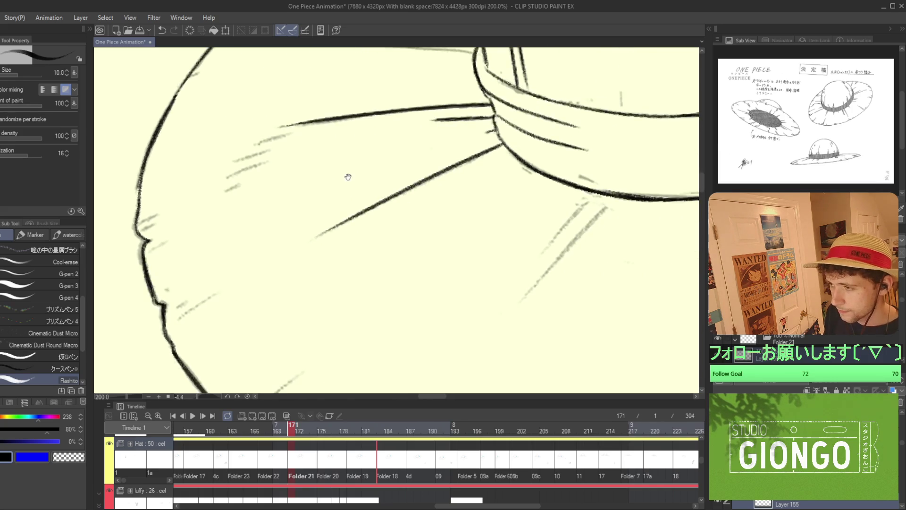
pyautogui.press('Right')
pyautogui.press('Left')
pyautogui.moveTo(515, 179); pyautogui.dragTo(424, 275)
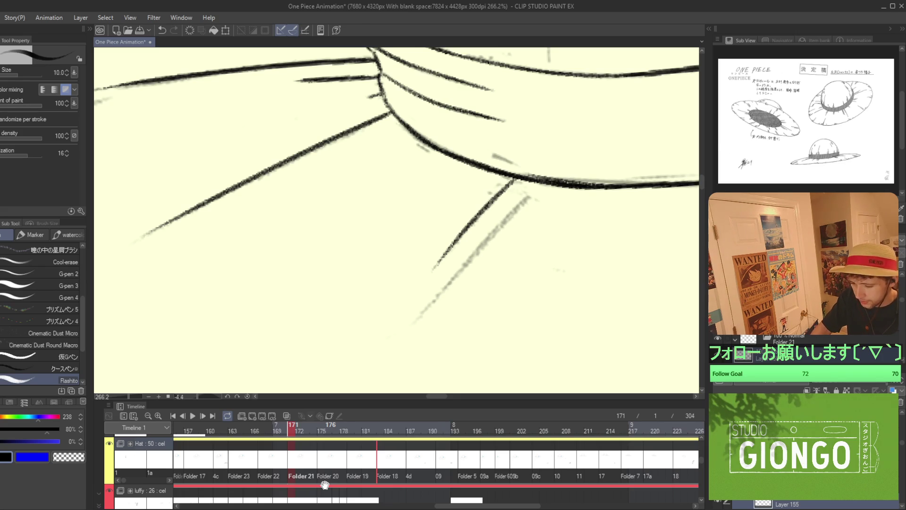
# Draw the first straw line down-left from the hat band, retrying several times.
pyautogui.hotkey('ctrl', 'z')
pyautogui.scroll(1, 509, 220)
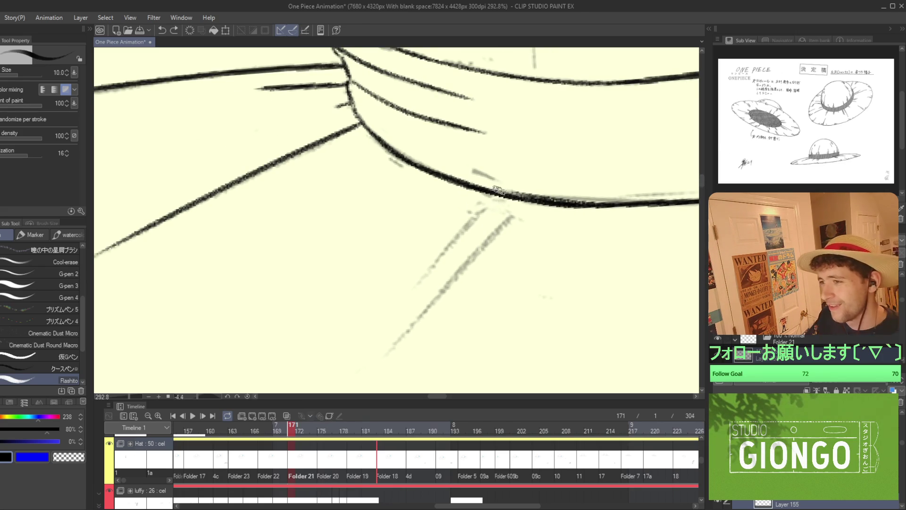
pyautogui.moveTo(497, 193); pyautogui.dragTo(384, 313)
pyautogui.hotkey('ctrl', 'z')
pyautogui.moveTo(496, 198); pyautogui.dragTo(415, 286)
pyautogui.hotkey('ctrl', 'z')
pyautogui.moveTo(496, 198); pyautogui.dragTo(415, 285)
pyautogui.hotkey('ctrl', 'z')
pyautogui.moveTo(495, 198); pyautogui.dragTo(413, 292)
# Keep redrawing that first straw line until it sits cleanly below the band.
pyautogui.hotkey('ctrl', 'z')
pyautogui.moveTo(496, 199); pyautogui.dragTo(412, 292)
pyautogui.hotkey('ctrl', 'z')
pyautogui.moveTo(496, 198); pyautogui.dragTo(412, 292)
pyautogui.hotkey('ctrl', 'z')
pyautogui.moveTo(495, 193); pyautogui.dragTo(415, 285)
pyautogui.hotkey('ctrl', 'z')
pyautogui.moveTo(495, 198); pyautogui.dragTo(419, 281)
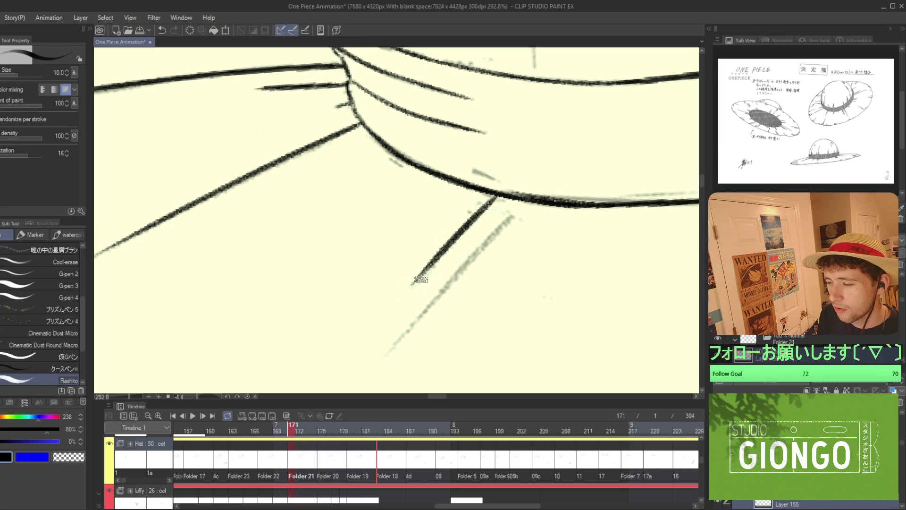
# Start the second straw line from higher on the band, testing shorter and longer versions.
pyautogui.moveTo(508, 255); pyautogui.dragTo(532, 221)
pyautogui.hotkey('ctrl', 'z')
pyautogui.moveTo(520, 163); pyautogui.dragTo(449, 236)
pyautogui.hotkey('ctrl', 'z')
pyautogui.moveTo(519, 163); pyautogui.dragTo(441, 253)
pyautogui.hotkey('ctrl', 'z')
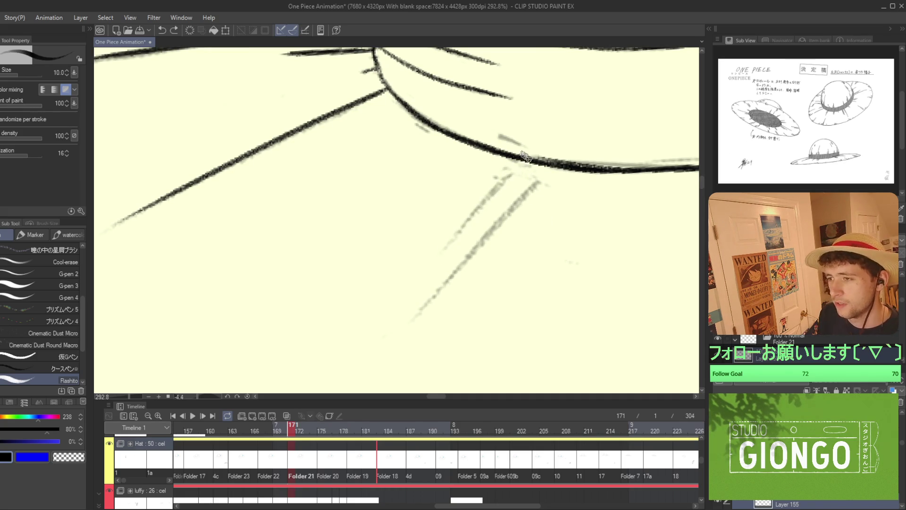
pyautogui.moveTo(524, 160); pyautogui.dragTo(430, 257)
pyautogui.hotkey('ctrl', 'z')
pyautogui.moveTo(519, 163); pyautogui.dragTo(455, 238)
# Settle the second straw line at a slightly shorter length after several retries.
pyautogui.hotkey('ctrl', 'z')
pyautogui.moveTo(524, 160); pyautogui.dragTo(429, 259)
pyautogui.hotkey('ctrl', 'z')
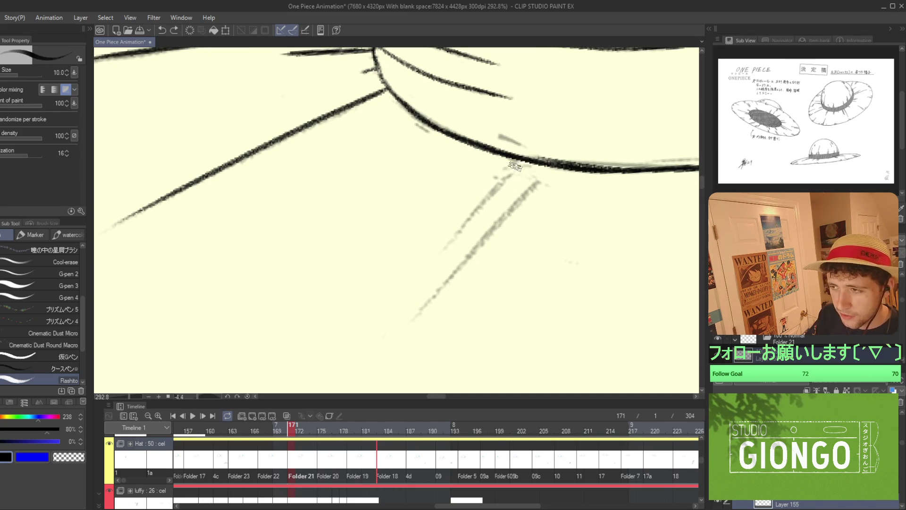
pyautogui.moveTo(527, 160); pyautogui.dragTo(430, 255)
pyautogui.hotkey('ctrl', 'z')
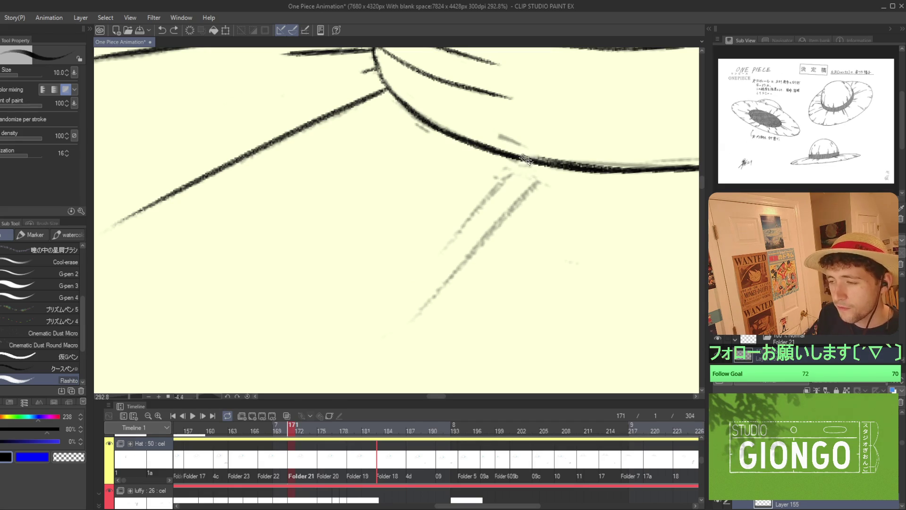
pyautogui.moveTo(524, 161); pyautogui.dragTo(448, 237)
pyautogui.hotkey('ctrl', 'z')
pyautogui.moveTo(524, 160); pyautogui.dragTo(413, 266)
# Add a parallel line, redraw the right-hand one darker and clean up its stroke tip.
pyautogui.moveTo(508, 191); pyautogui.dragTo(368, 331)
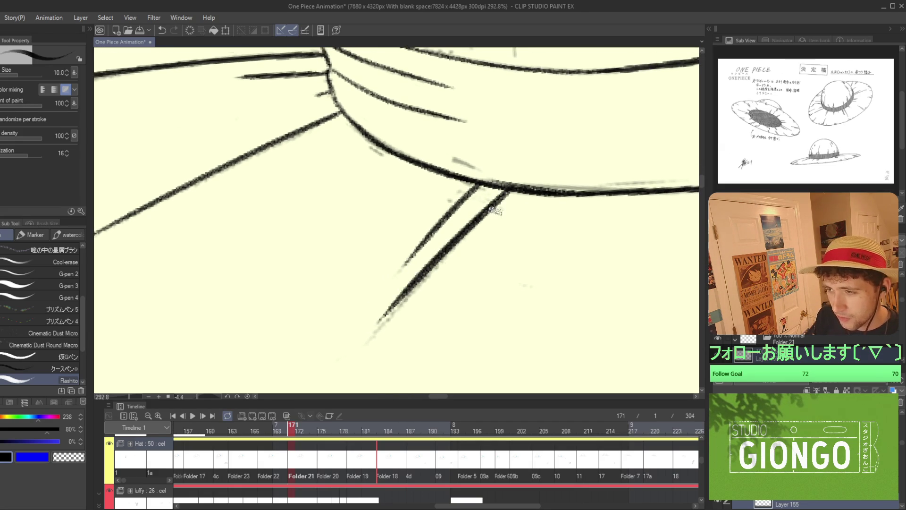
pyautogui.hotkey('ctrl', 'z')
pyautogui.moveTo(507, 191); pyautogui.dragTo(462, 236)
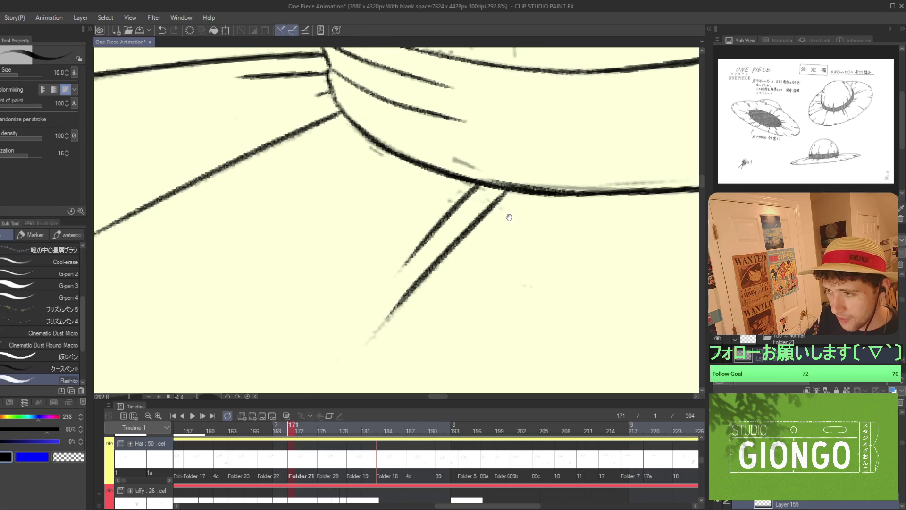
pyautogui.moveTo(512, 208); pyautogui.dragTo(522, 197)
pyautogui.hotkey('ctrl', 'z')
pyautogui.moveTo(439, 255); pyautogui.dragTo(401, 298)
pyautogui.scroll(-5, 414, 288)
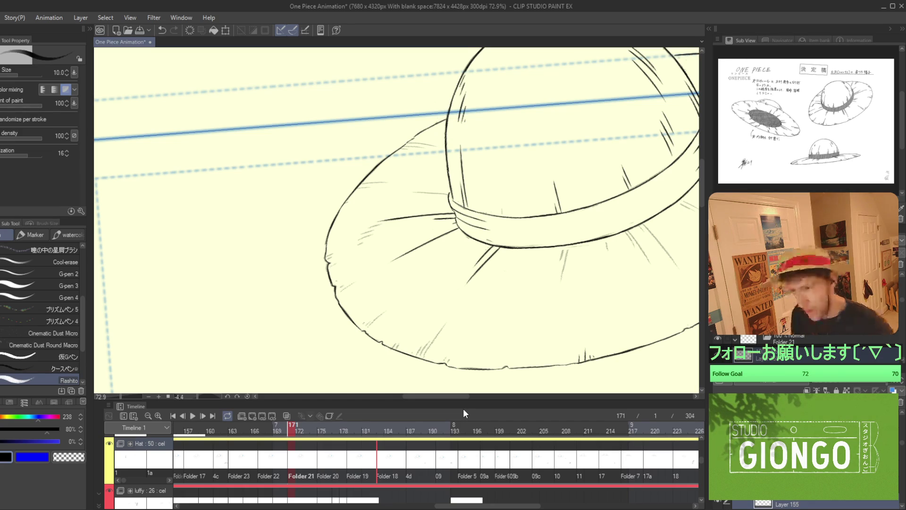
pyautogui.moveTo(535, 281)
pyautogui.mouseDown()
pyautogui.moveTo(425, 288)
pyautogui.moveTo(406, 300)
pyautogui.mouseUp()
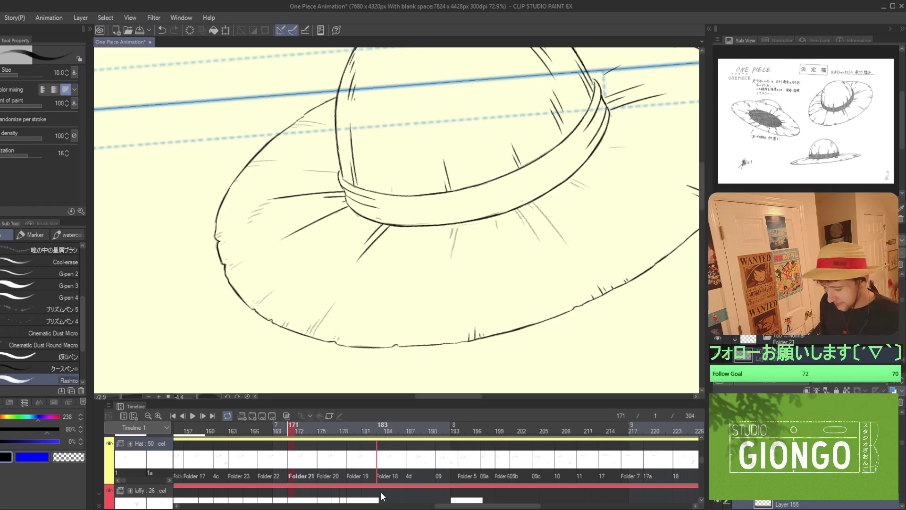
pyautogui.moveTo(384, 351); pyautogui.dragTo(395, 354)
pyautogui.scroll(8, 439, 215)
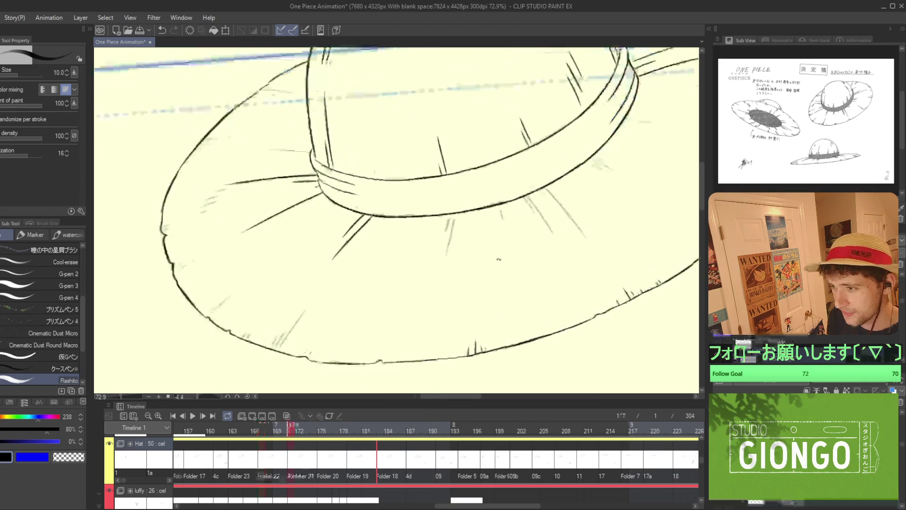
# Ink short G-pen strokes down from the hat band on frame 171, checking against the earlier frame.
pyautogui.moveTo(439, 215); pyautogui.dragTo(418, 293)
pyautogui.hotkey('ctrl', 'z')
pyautogui.moveTo(438, 214); pyautogui.dragTo(410, 294)
pyautogui.hotkey('ctrl', 'z')
pyautogui.moveTo(438, 217); pyautogui.dragTo(421, 271)
pyautogui.moveTo(386, 341)
pyautogui.mouseDown()
pyautogui.moveTo(405, 314)
pyautogui.moveTo(428, 194)
pyautogui.mouseUp()
pyautogui.moveTo(441, 152); pyautogui.dragTo(405, 306)
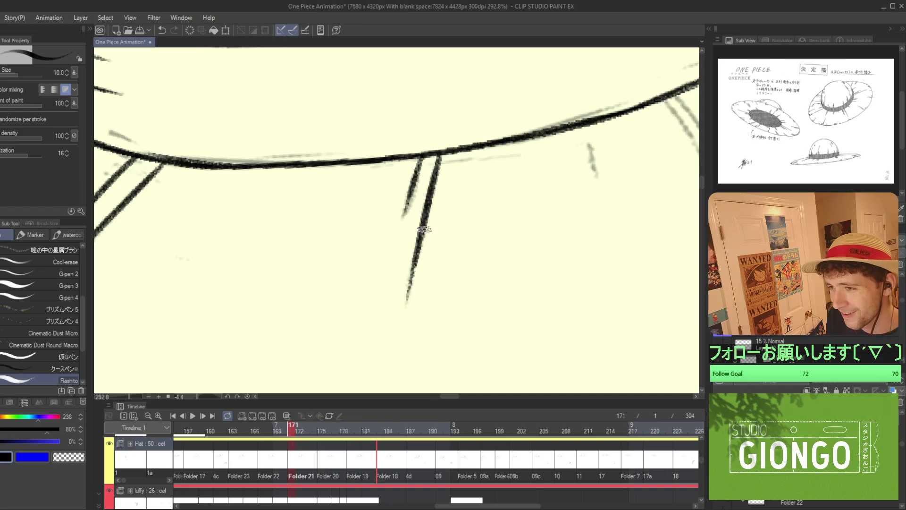
pyautogui.press('Left')
pyautogui.scroll(-4, 444, 189)
pyautogui.press('Right')
pyautogui.scroll(3, 449, 196)
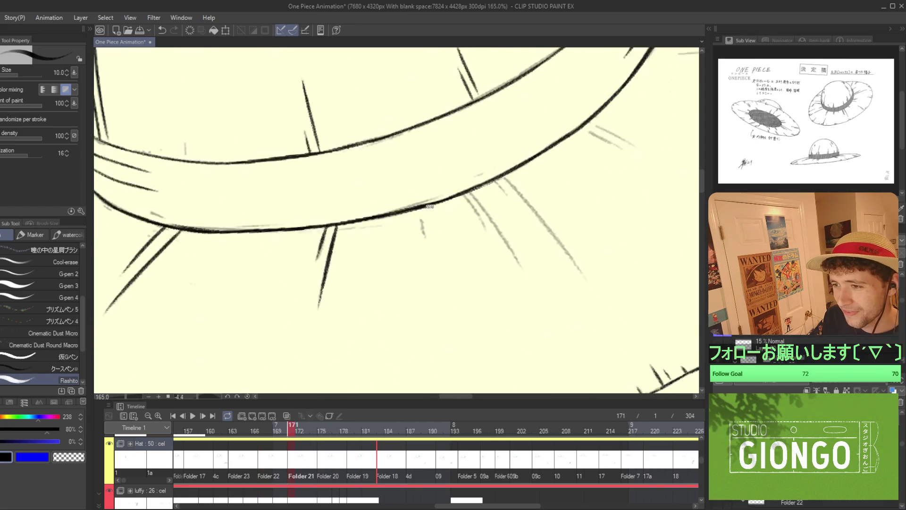
pyautogui.moveTo(420, 204); pyautogui.dragTo(429, 257)
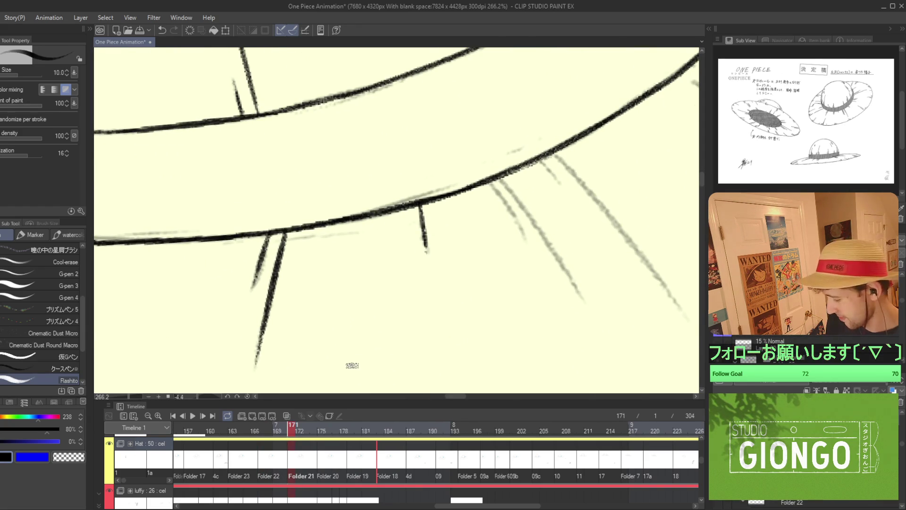
# Ink the long diagonal hatching stroke below the band, redrawing it until it's clean.
pyautogui.moveTo(491, 312)
pyautogui.mouseDown()
pyautogui.moveTo(465, 309)
pyautogui.moveTo(397, 198)
pyautogui.moveTo(427, 328)
pyautogui.moveTo(403, 253)
pyautogui.moveTo(413, 298)
pyautogui.mouseUp()
pyautogui.press('Left')
pyautogui.press('Right')
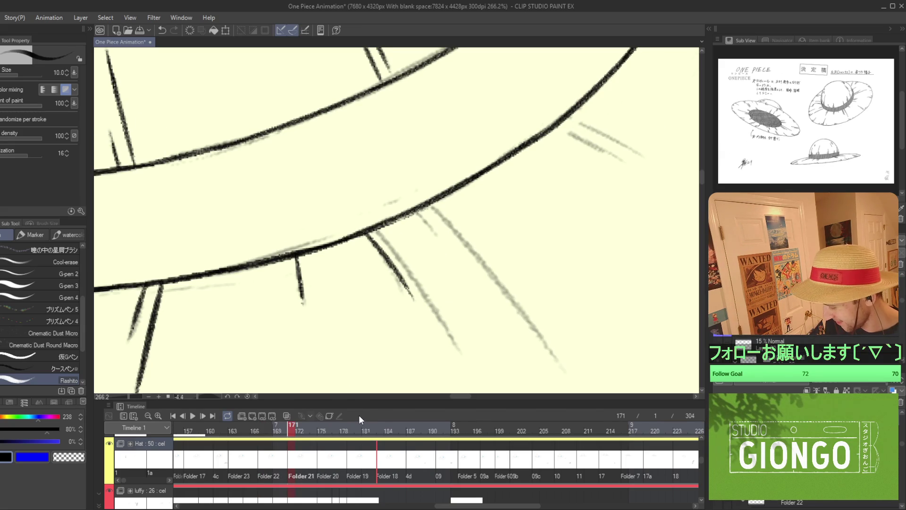
pyautogui.hotkey('ctrl', 'z')
pyautogui.moveTo(365, 231); pyautogui.dragTo(414, 307)
pyautogui.hotkey('ctrl', 'z')
pyautogui.moveTo(367, 233); pyautogui.dragTo(407, 298)
pyautogui.moveTo(375, 226); pyautogui.dragTo(446, 334)
pyautogui.hotkey('ctrl', 'z')
pyautogui.moveTo(373, 223); pyautogui.dragTo(470, 369)
pyautogui.hotkey('ctrl', 'z')
pyautogui.moveTo(382, 230); pyautogui.dragTo(465, 367)
pyautogui.hotkey('ctrl', 'z')
pyautogui.moveTo(383, 240); pyautogui.dragTo(470, 378)
pyautogui.hotkey('ctrl', 'z')
pyautogui.moveTo(376, 227); pyautogui.dragTo(467, 364)
pyautogui.hotkey('ctrl', 'z')
pyautogui.moveTo(380, 231); pyautogui.dragTo(474, 384)
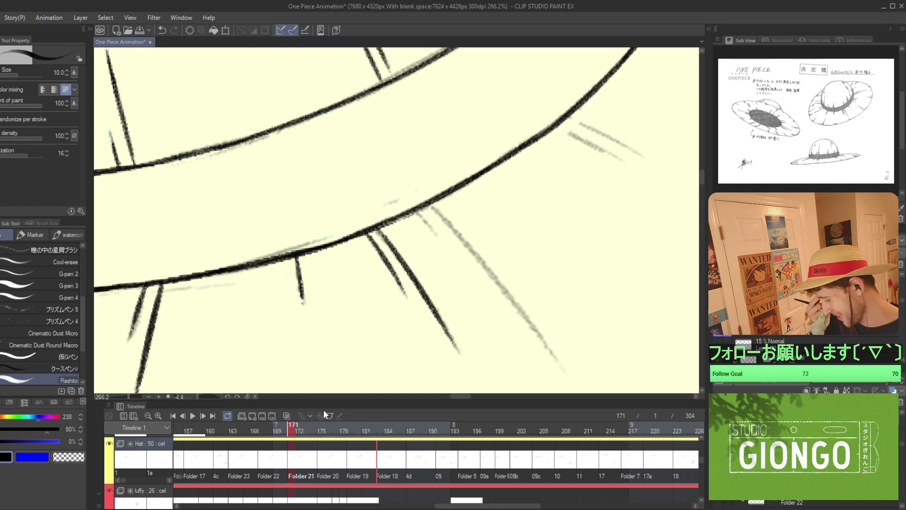
# Ink a dark vertical line down the front of the brim, retrying until it's clean.
pyautogui.moveTo(422, 213); pyautogui.dragTo(380, 203)
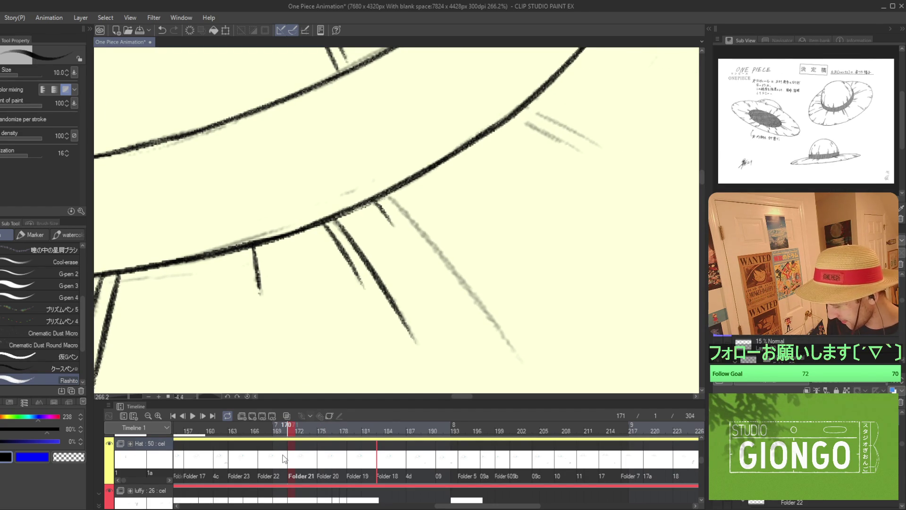
pyautogui.scroll(2, 380, 203)
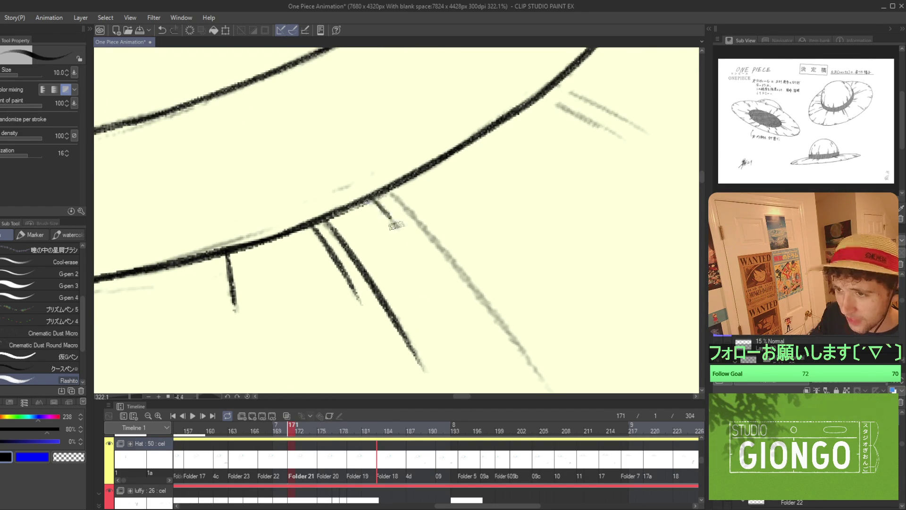
pyautogui.hotkey('ctrl', 'z')
pyautogui.hotkey('ctrl', 'y')
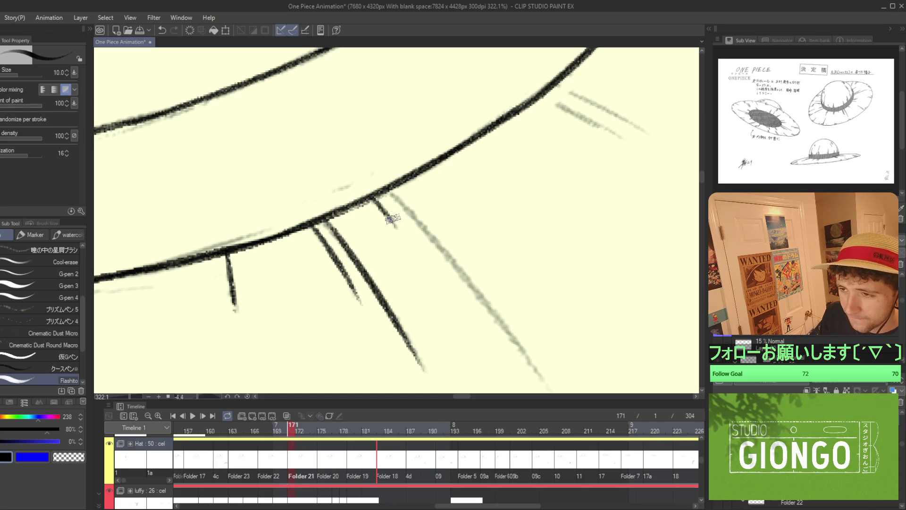
pyautogui.scroll(-3, 385, 187)
pyautogui.moveTo(386, 188)
pyautogui.mouseDown()
pyautogui.moveTo(453, 205)
pyautogui.moveTo(453, 299)
pyautogui.moveTo(465, 213)
pyautogui.mouseUp()
pyautogui.scroll(2, 431, 104)
pyautogui.moveTo(428, 124); pyautogui.dragTo(415, 312)
pyautogui.hotkey('ctrl', 'z')
pyautogui.moveTo(428, 101); pyautogui.dragTo(415, 314)
pyautogui.hotkey('ctrl', 'z')
pyautogui.moveTo(430, 97); pyautogui.dragTo(419, 309)
pyautogui.hotkey('ctrl', 'z')
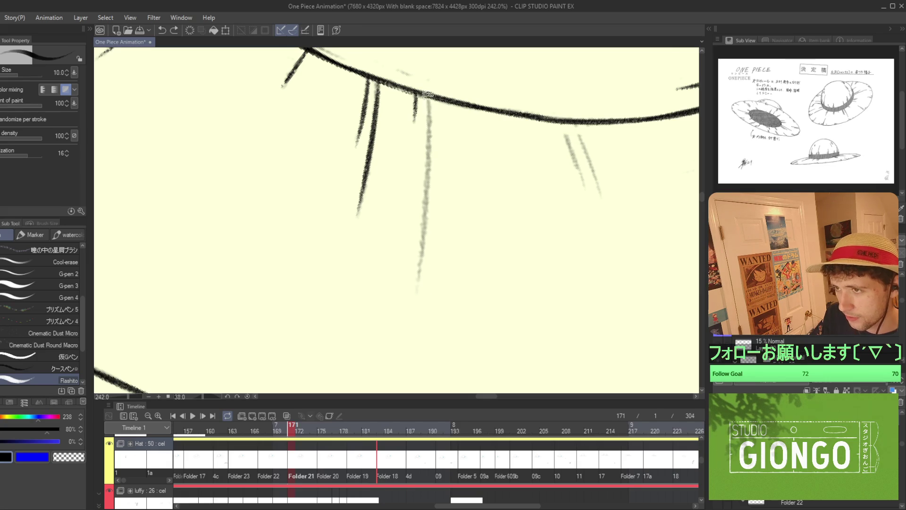
pyautogui.moveTo(427, 94); pyautogui.dragTo(416, 304)
pyautogui.hotkey('ctrl', 'z')
pyautogui.moveTo(428, 96); pyautogui.dragTo(415, 306)
pyautogui.hotkey('ctrl', 'z')
pyautogui.moveTo(427, 95); pyautogui.dragTo(416, 309)
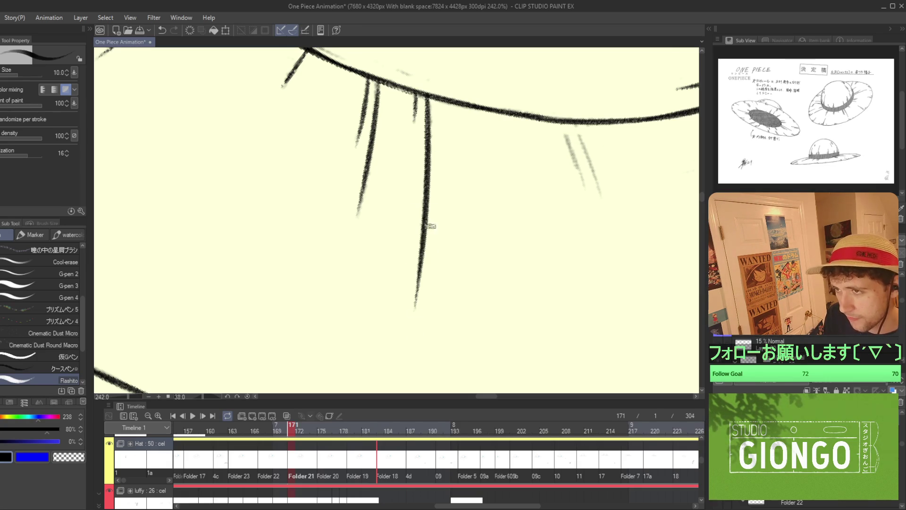
pyautogui.hotkey('ctrl', 'z')
pyautogui.moveTo(428, 94); pyautogui.dragTo(416, 307)
pyautogui.hotkey('ctrl', 'z')
pyautogui.moveTo(429, 93); pyautogui.dragTo(416, 295)
pyautogui.hotkey('ctrl', 'z')
pyautogui.moveTo(429, 100); pyautogui.dragTo(414, 302)
pyautogui.hotkey('ctrl', 'z')
pyautogui.moveTo(430, 107); pyautogui.dragTo(415, 283)
pyautogui.hotkey('ctrl', 'z')
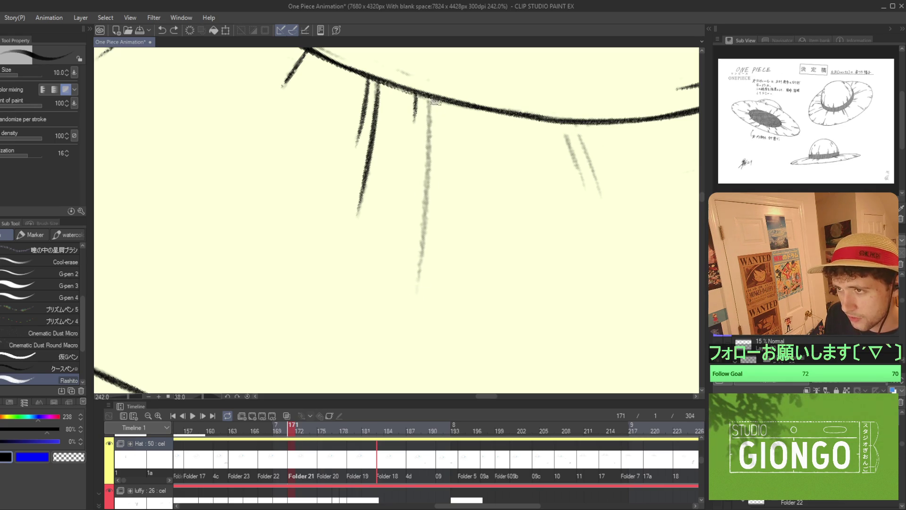
pyautogui.moveTo(429, 94); pyautogui.dragTo(416, 286)
pyautogui.hotkey('ctrl', 'z')
pyautogui.moveTo(428, 94); pyautogui.dragTo(417, 296)
pyautogui.scroll(-5, 411, 326)
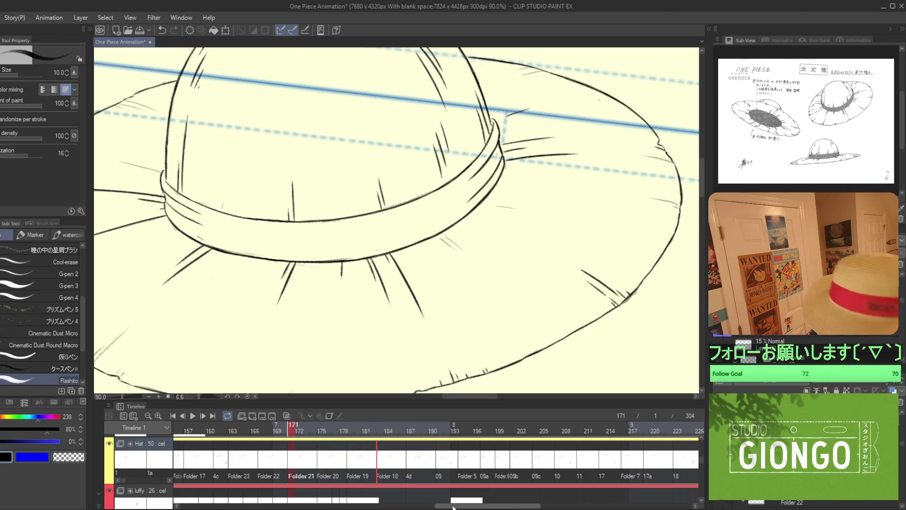
# Zoom out to 25%, level the view, and scrub the timeline forward to frame 139.
pyautogui.scroll(-3, 415, 209)
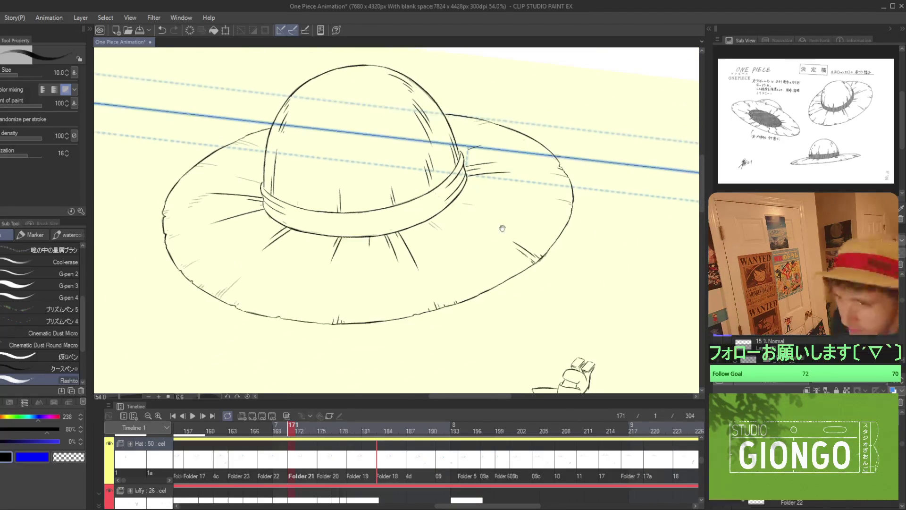
pyautogui.scroll(-4, 504, 222)
pyautogui.moveTo(519, 293); pyautogui.dragTo(604, 278)
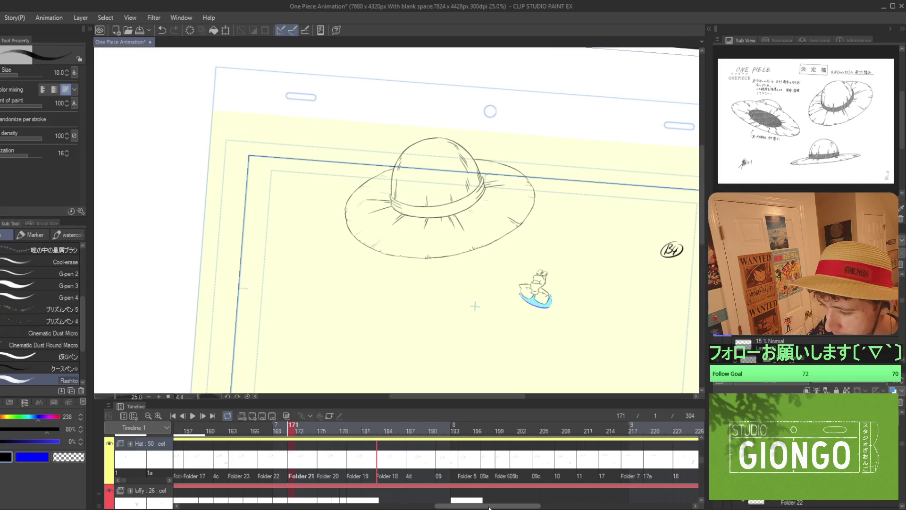
pyautogui.moveTo(340, 426)
pyautogui.mouseDown()
pyautogui.moveTo(582, 431)
pyautogui.moveTo(361, 432)
pyautogui.mouseUp()
pyautogui.moveTo(303, 434); pyautogui.dragTo(146, 431)
pyautogui.scroll(-3, 550, 229)
# Level the view, show the BG grass layer, and jump back to frame 1.
pyautogui.scroll(2, 549, 229)
pyautogui.moveTo(550, 228); pyautogui.dragTo(524, 248)
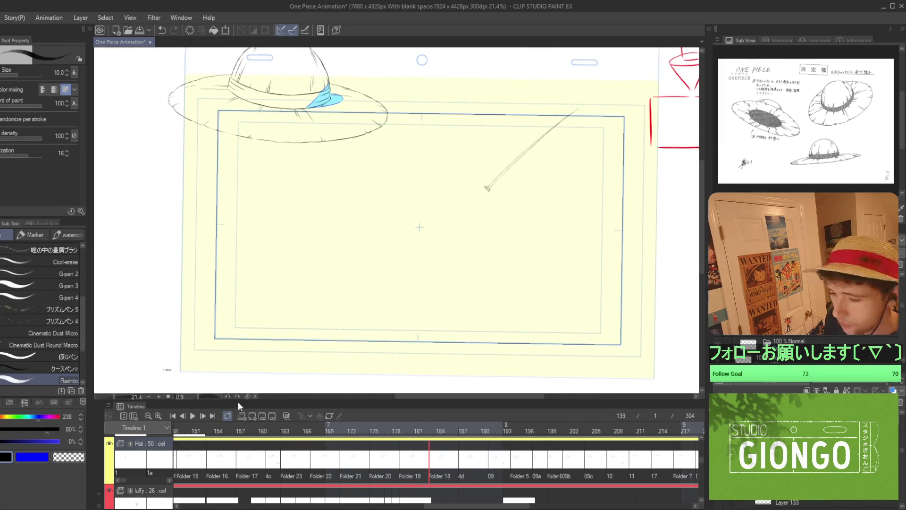
pyautogui.moveTo(193, 432); pyautogui.dragTo(176, 431)
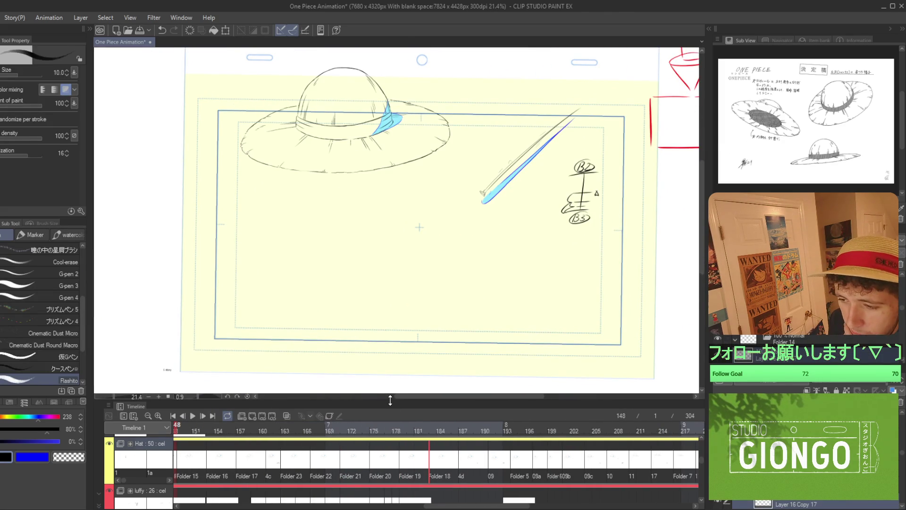
pyautogui.moveTo(392, 401); pyautogui.dragTo(418, 276)
pyautogui.click(110, 483)
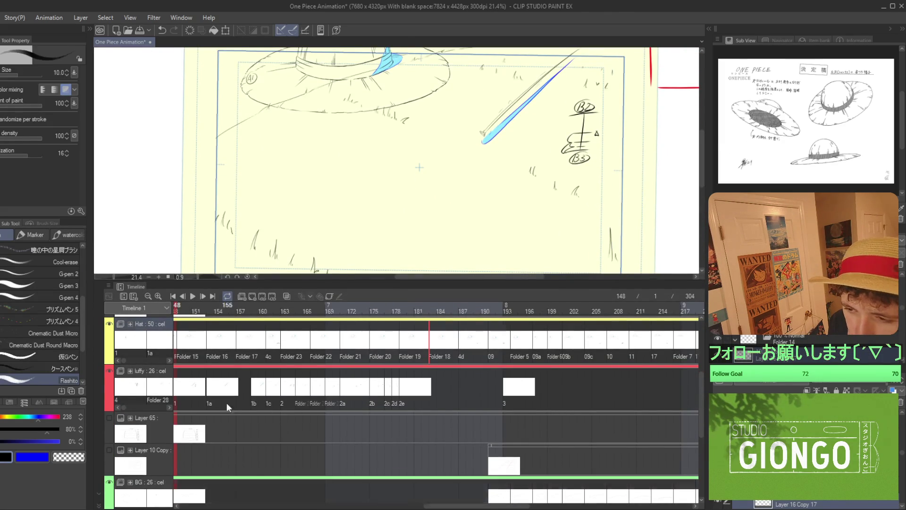
pyautogui.moveTo(477, 505); pyautogui.dragTo(233, 506)
pyautogui.click(272, 308)
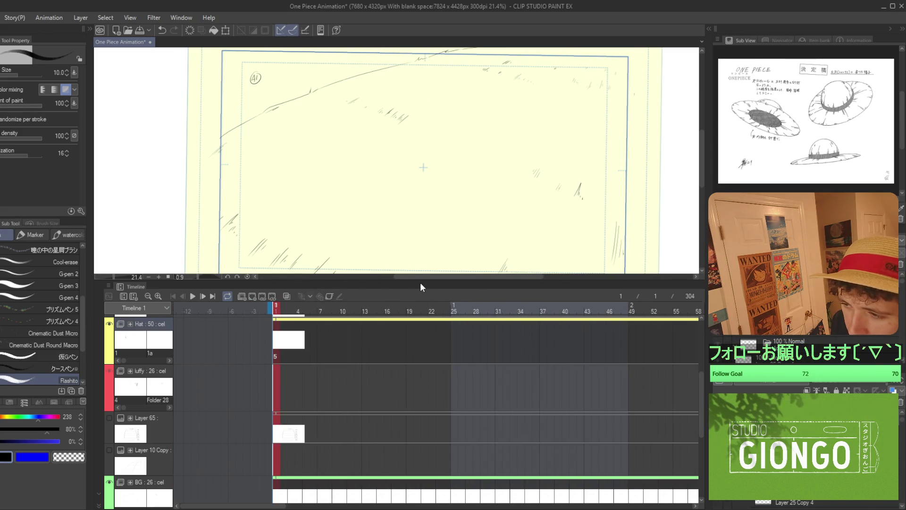
pyautogui.moveTo(423, 280); pyautogui.dragTo(280, 432)
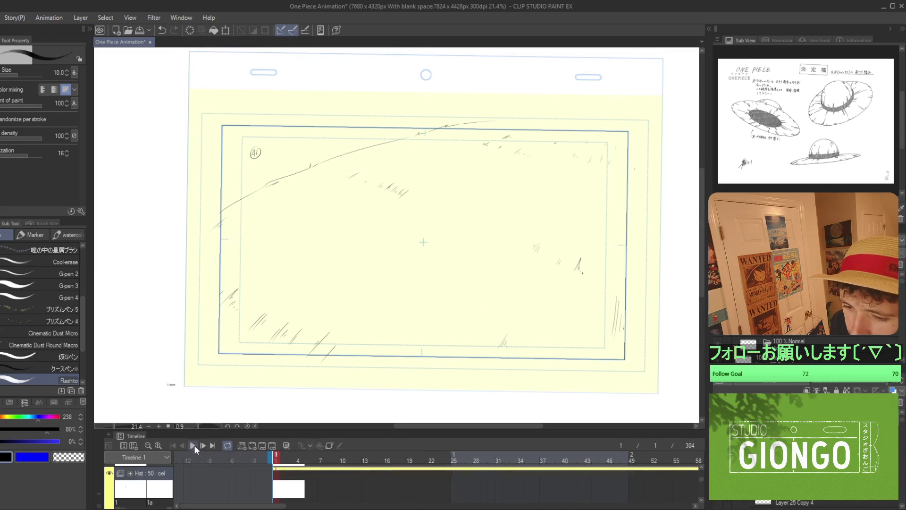
# Play the animation from frame 1 with the canvas rotation reset and fitted to the window.
pyautogui.click(194, 446)
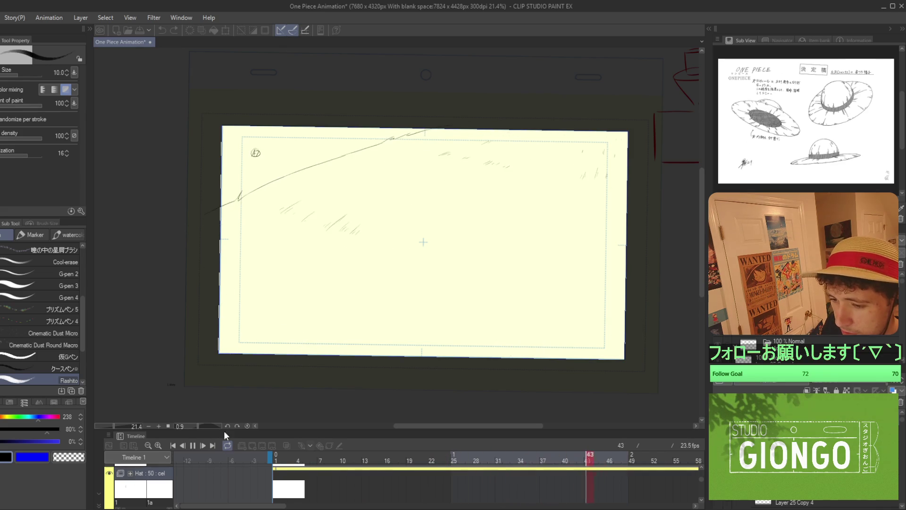
pyautogui.click(246, 426)
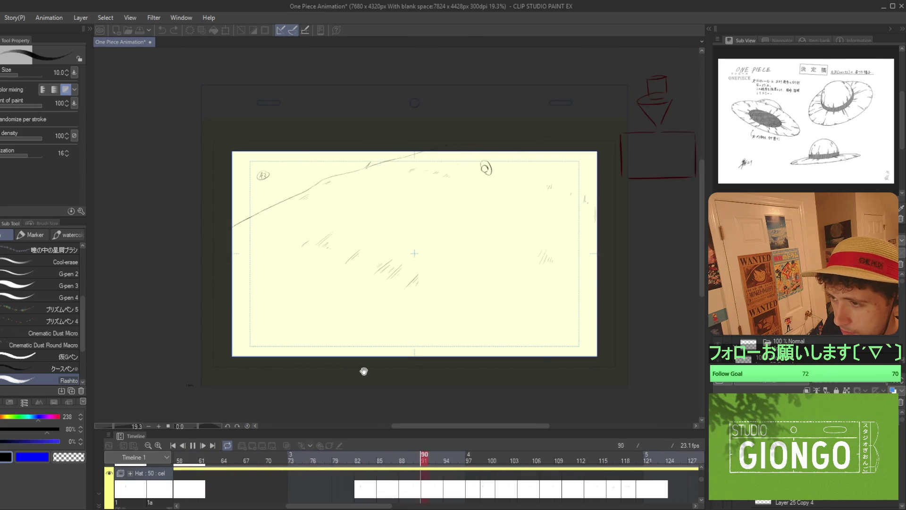
pyautogui.hotkey('ctrl', '0')
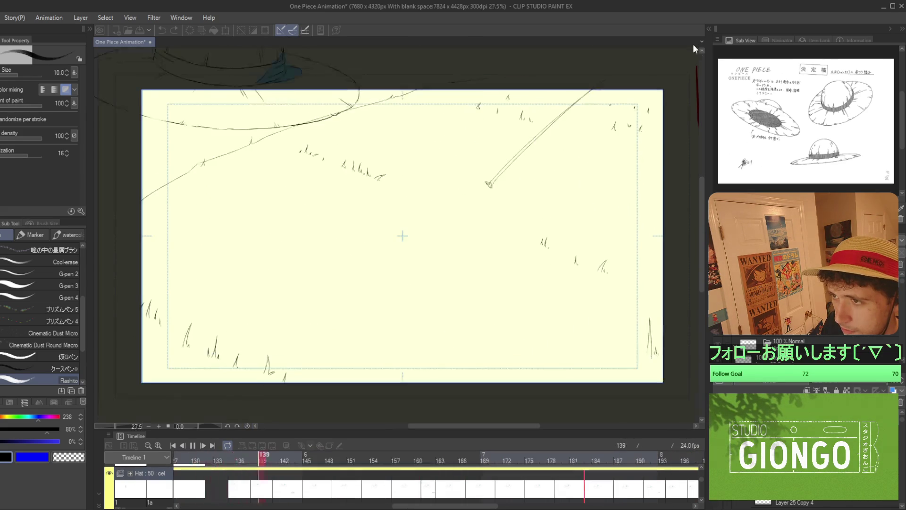